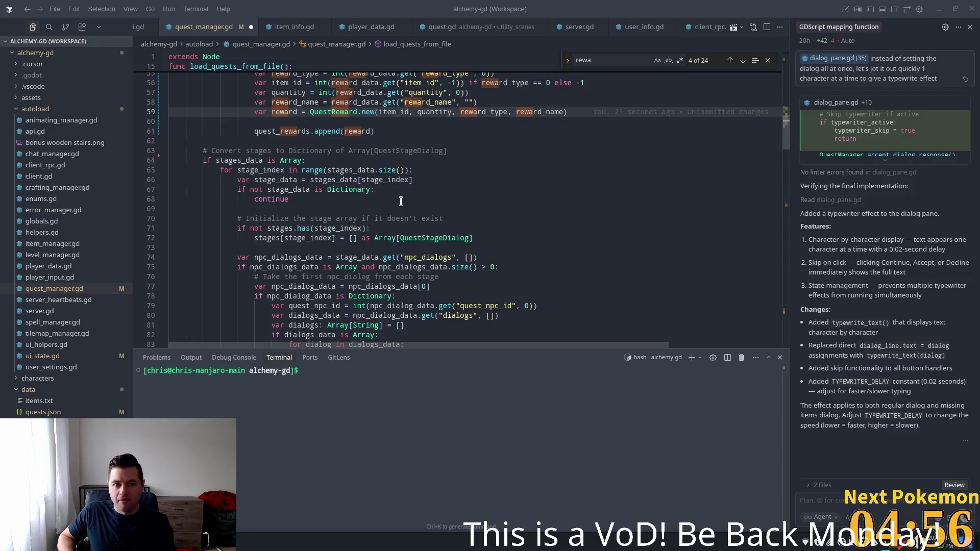
# Save the quest manager script and review the code around line 64.
pyautogui.hotkey('ctrl', 's')
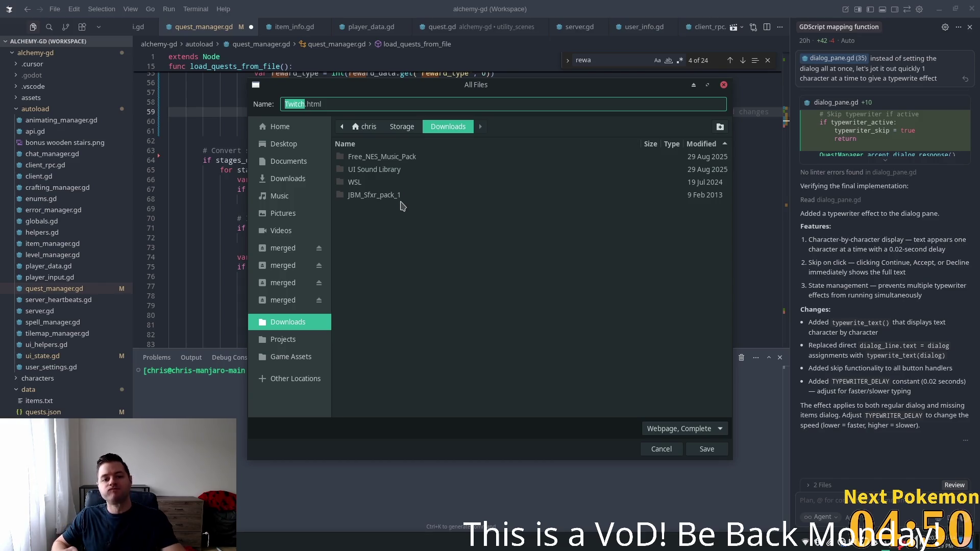
pyautogui.press('Escape')
pyautogui.click(393, 161)
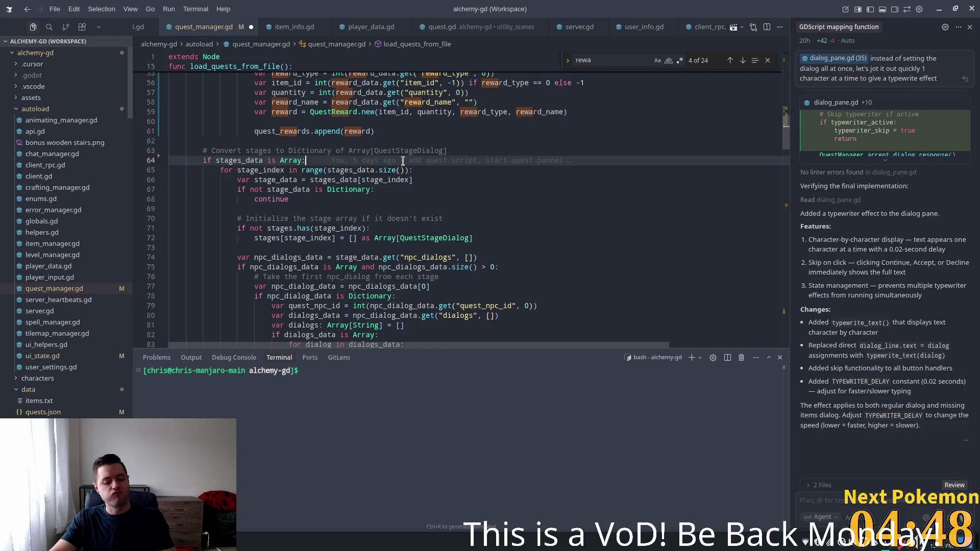
pyautogui.scroll(3, 510, 182)
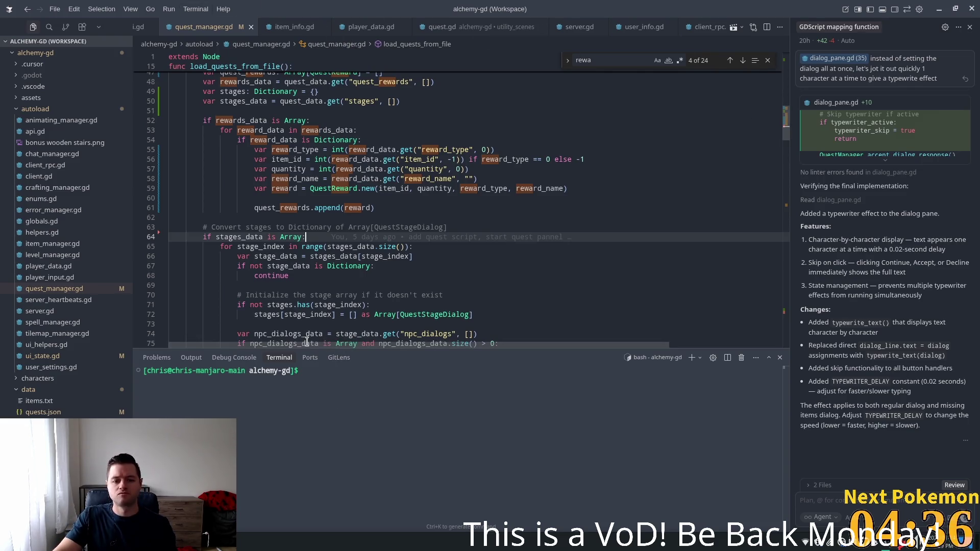
pyautogui.hscroll(5, 564, 321)
pyautogui.hscroll(-5, 306, 349)
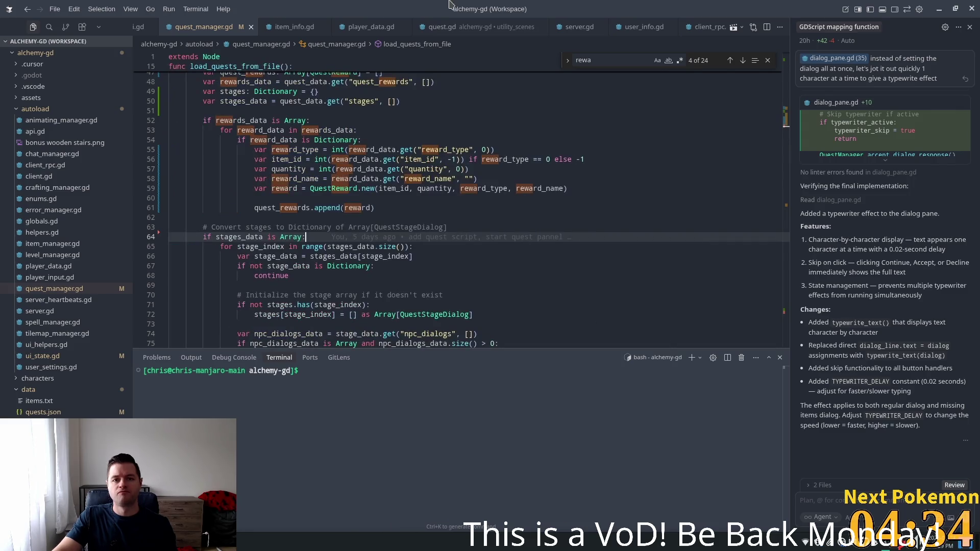
pyautogui.hscroll(1, 417, 36)
pyautogui.hscroll(1, 417, 37)
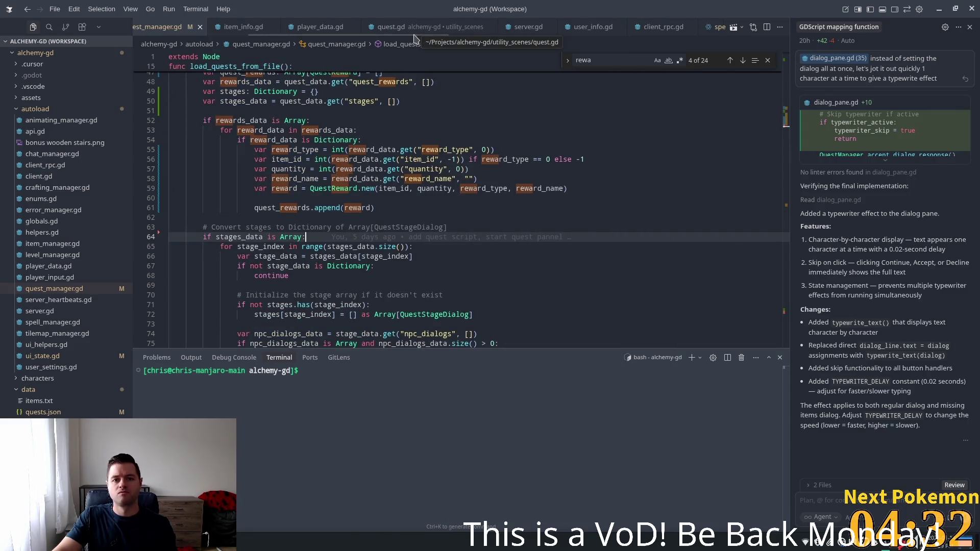
pyautogui.hscroll(10, 413, 31)
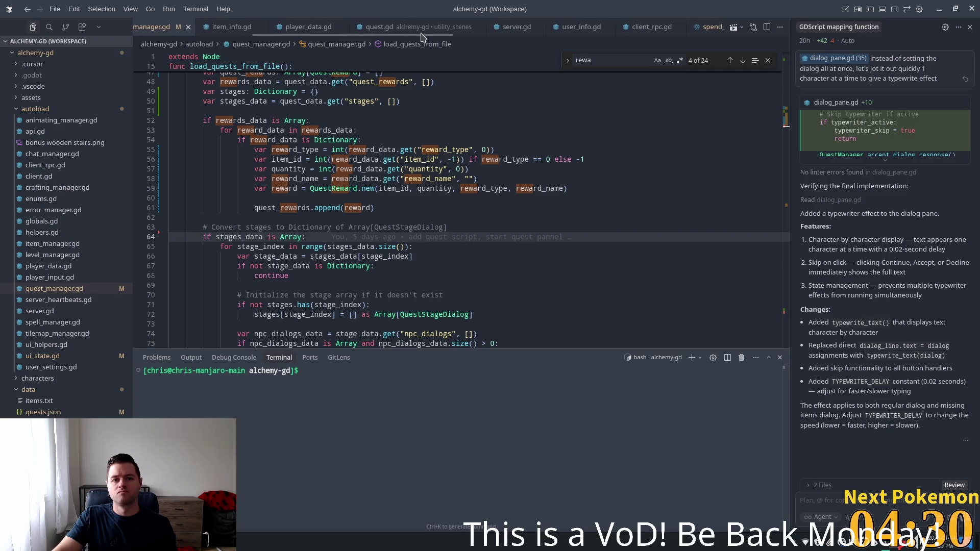
# Check the get_item_info(reward.id) call in quest_complete_pane.gd, then return to the Godot editor.
pyautogui.click(446, 27)
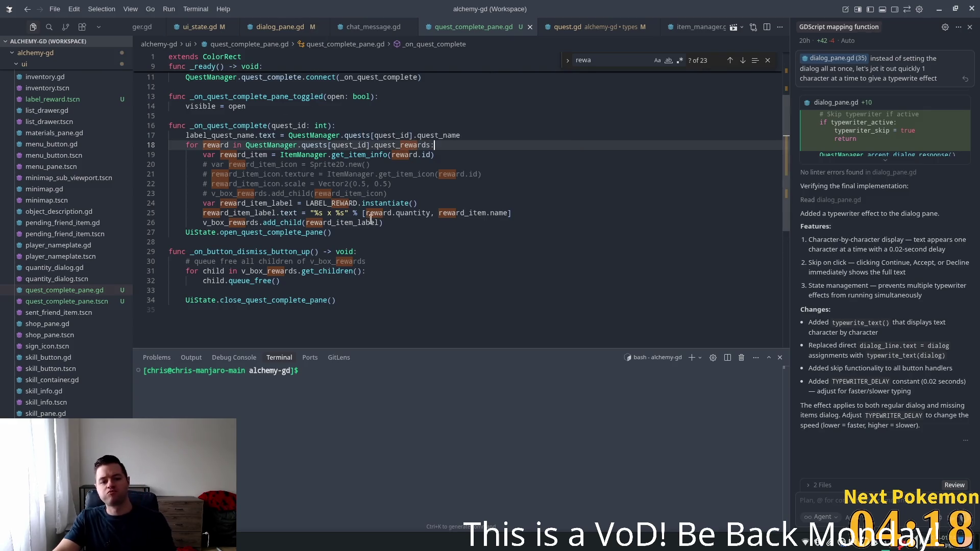
pyautogui.click(414, 156)
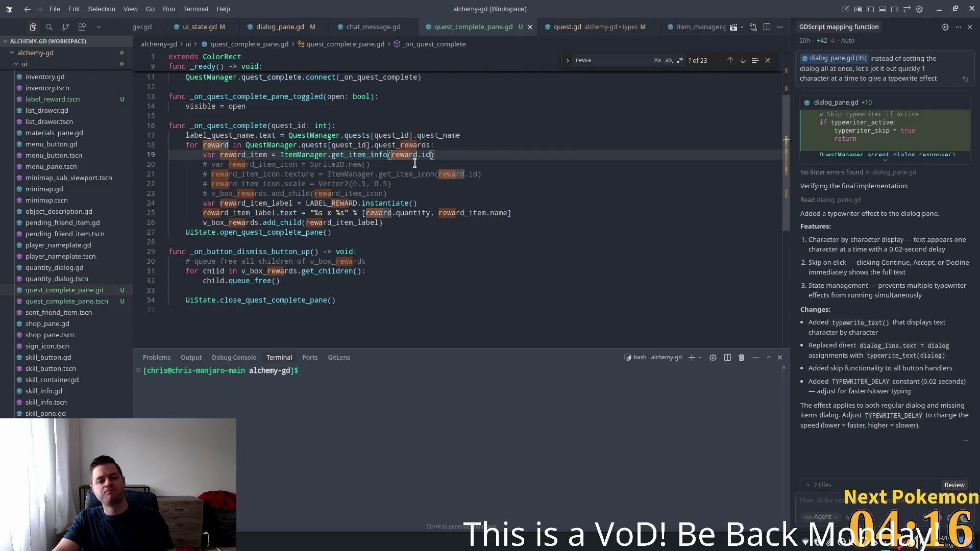
pyautogui.hotkey('alt', 'Tab')
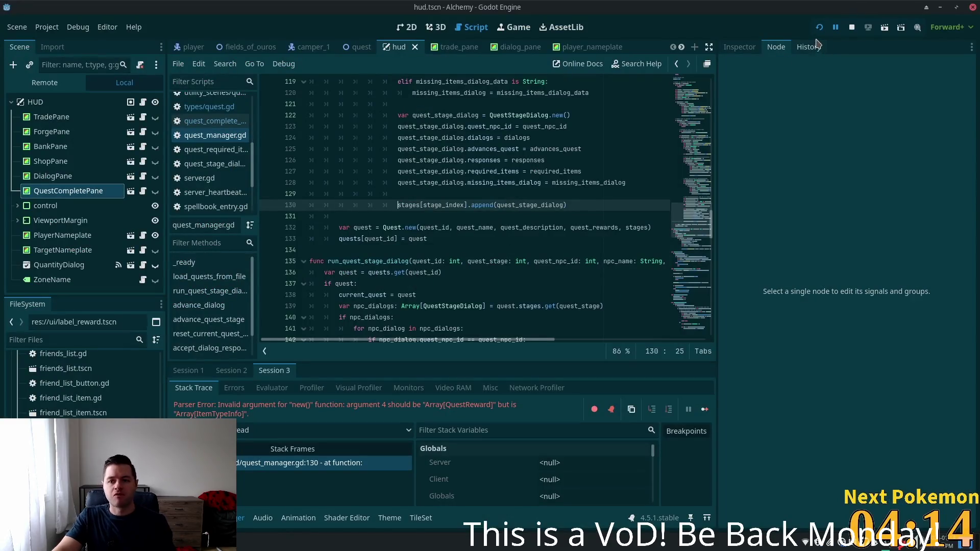
# Run the Alchemy game, then switch to the player_quests table in phpMyAdmin.
pyautogui.click(819, 28)
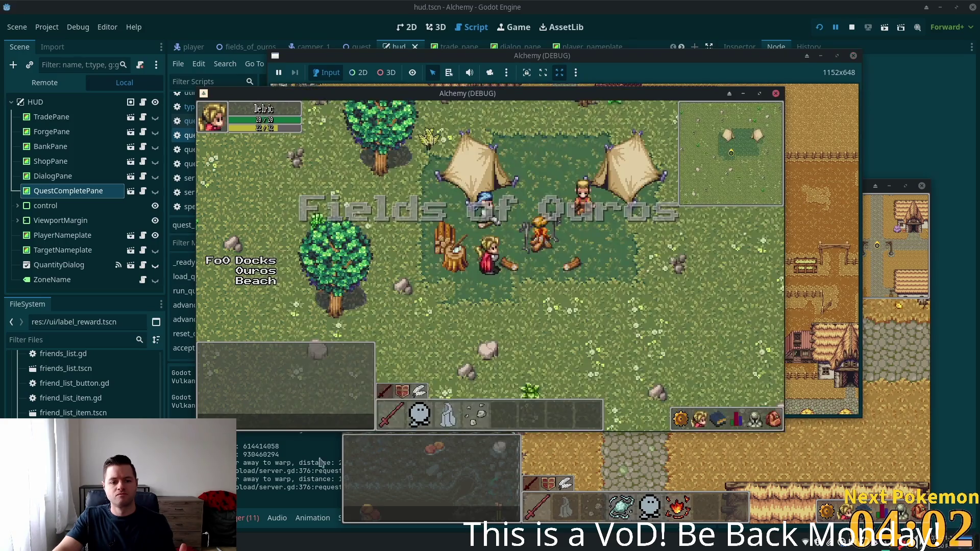
pyautogui.hotkey('alt', 'Tab')
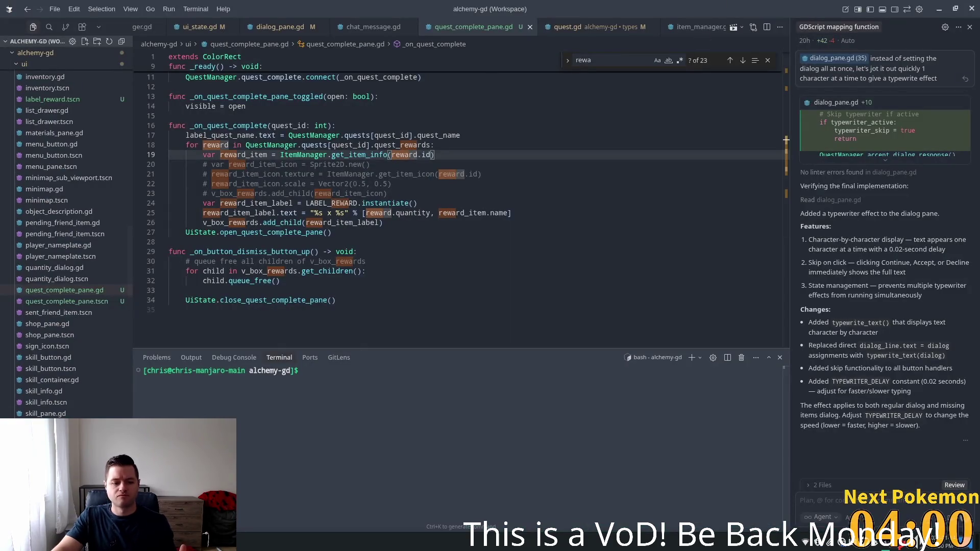
pyautogui.hotkey('alt', 'Tab')
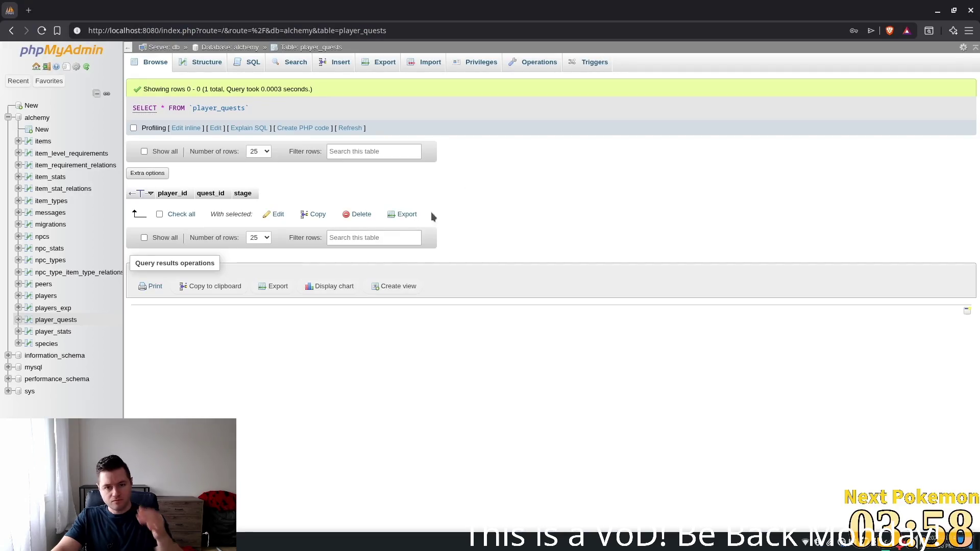
# Refresh player_quests and delete the quest 0, stage 4 progress row.
pyautogui.click(352, 128)
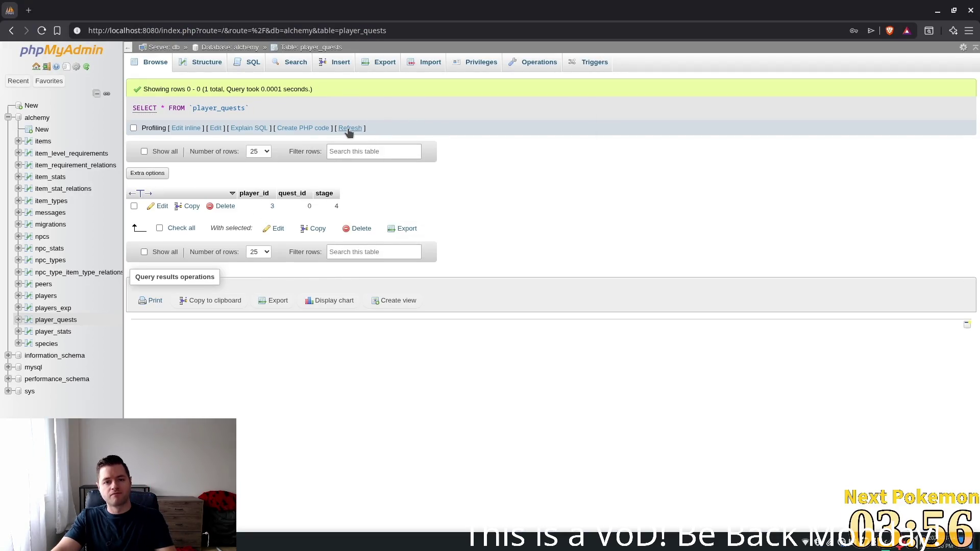
pyautogui.click(224, 206)
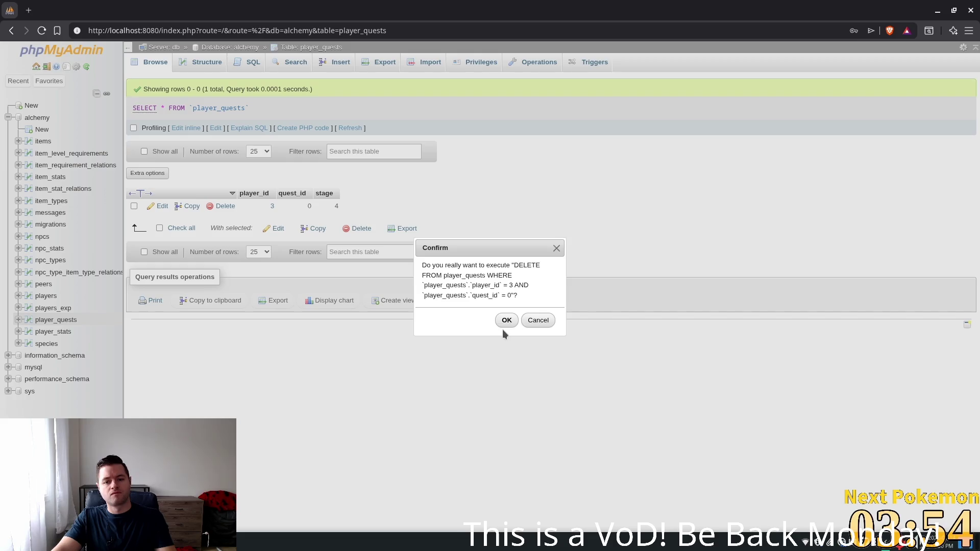
pyautogui.click(505, 321)
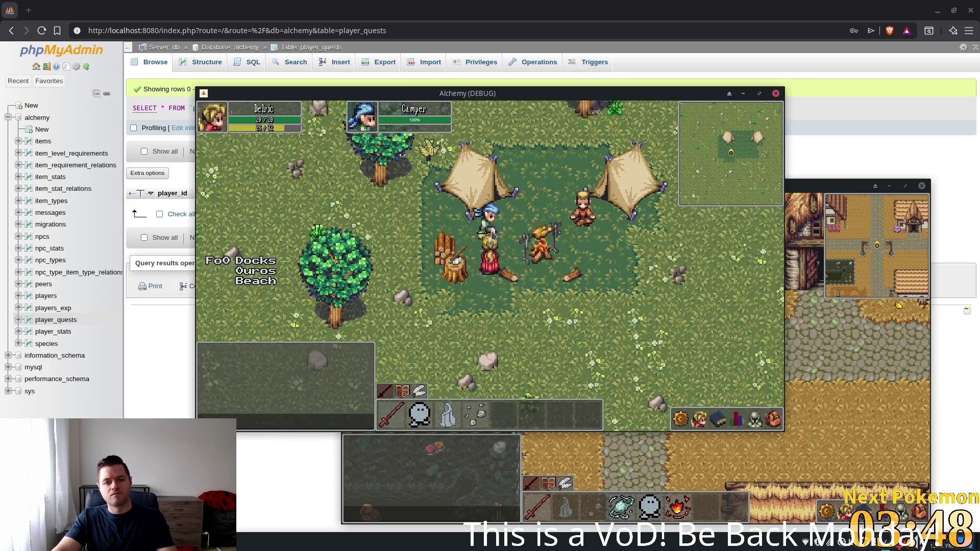
# Relaunch the game with F5 and talk to the Camper until '*Stomach Grumbles*' appears.
pyautogui.press('F5')
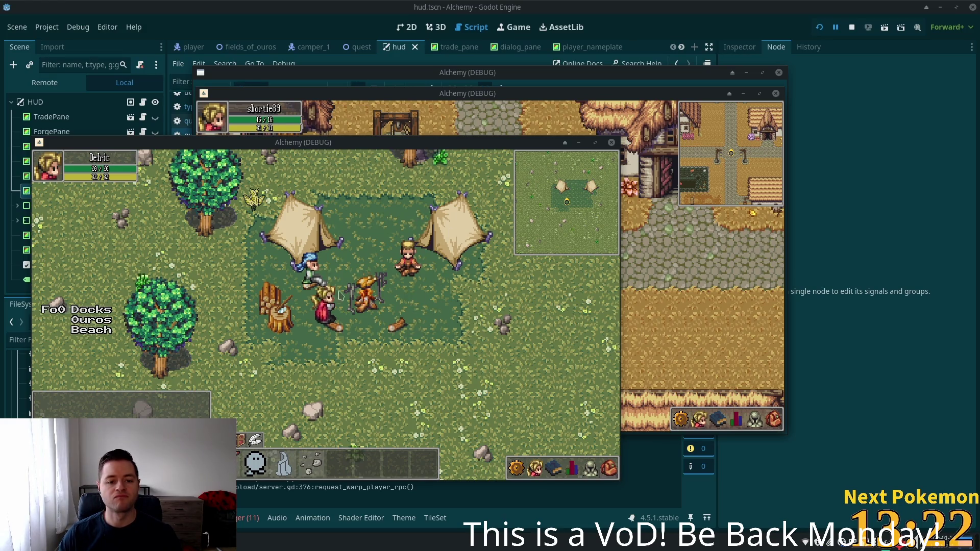
pyautogui.click(306, 268)
pyautogui.click(377, 350)
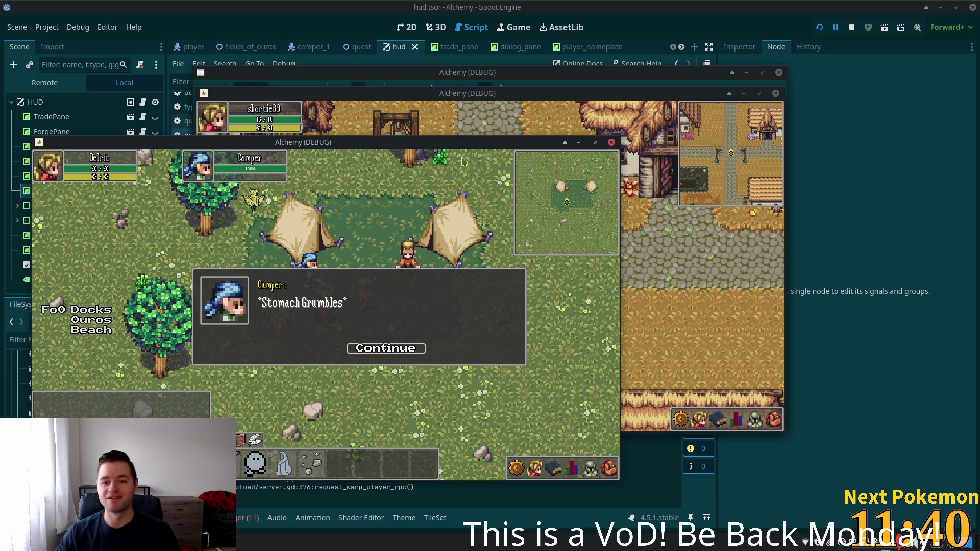
# Accept the Camper's quest to bring raw beef with 'Sure, I'll help you!'.
pyautogui.moveTo(472, 92); pyautogui.dragTo(624, 91)
pyautogui.click(263, 308)
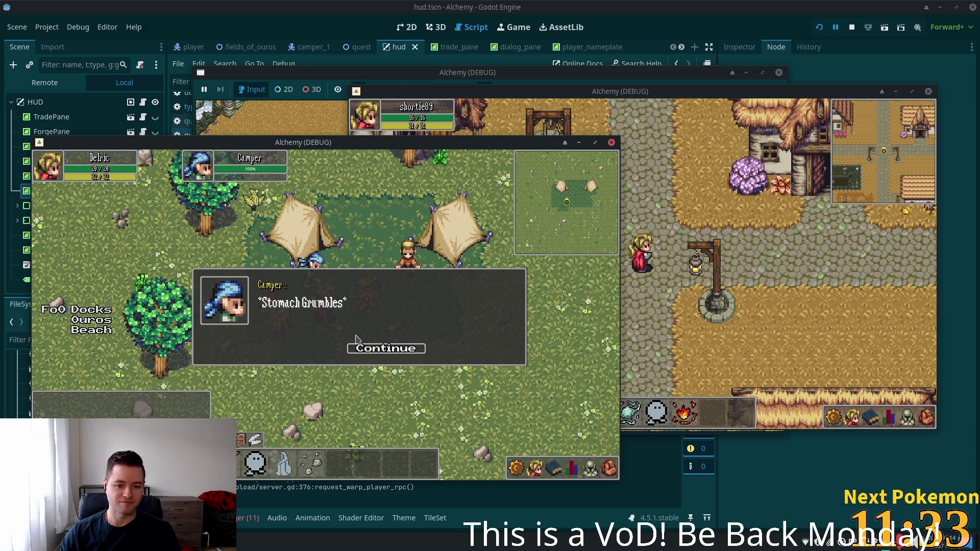
pyautogui.click(364, 351)
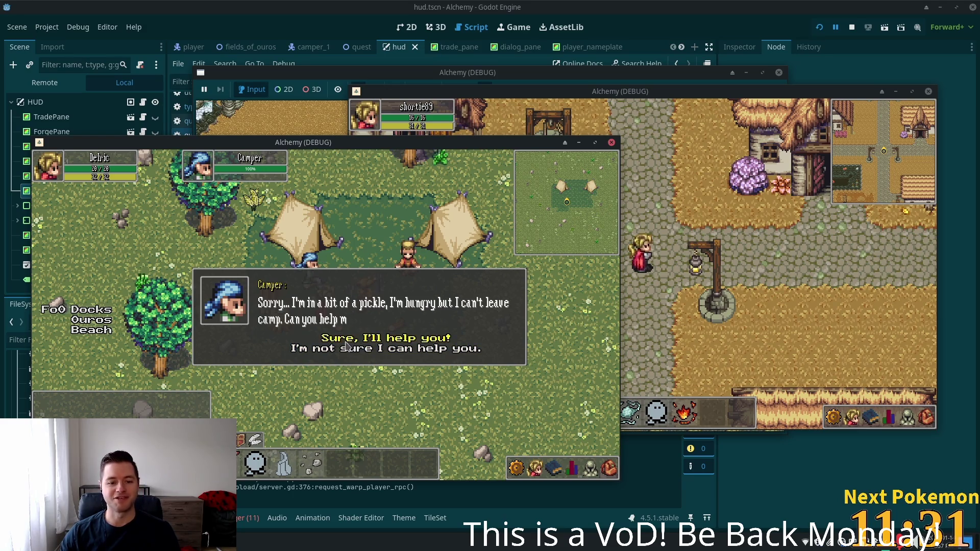
pyautogui.click(343, 339)
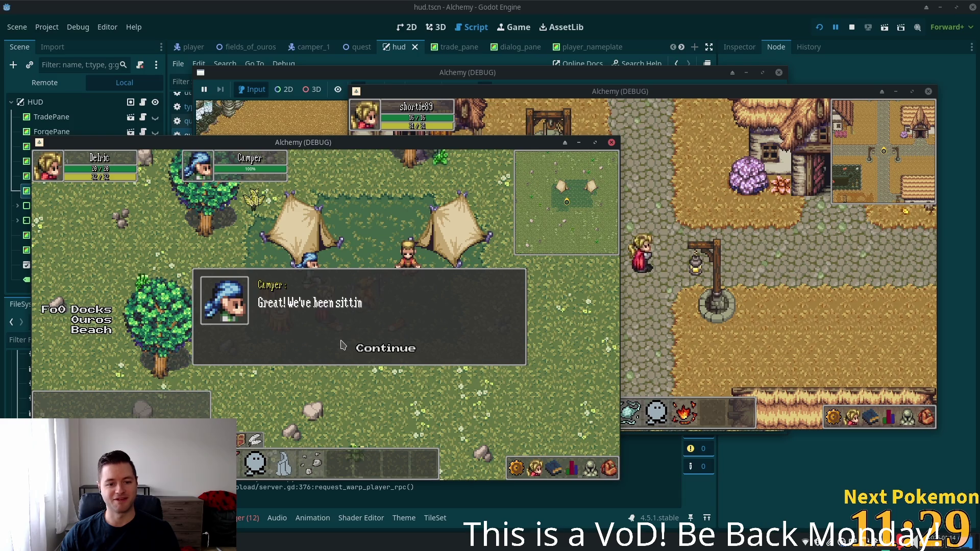
pyautogui.click(367, 350)
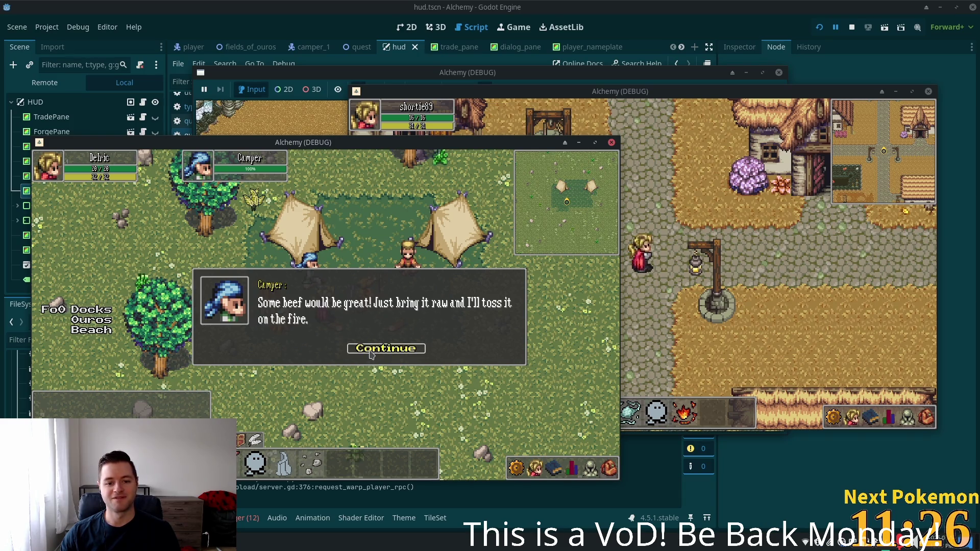
pyautogui.click(371, 350)
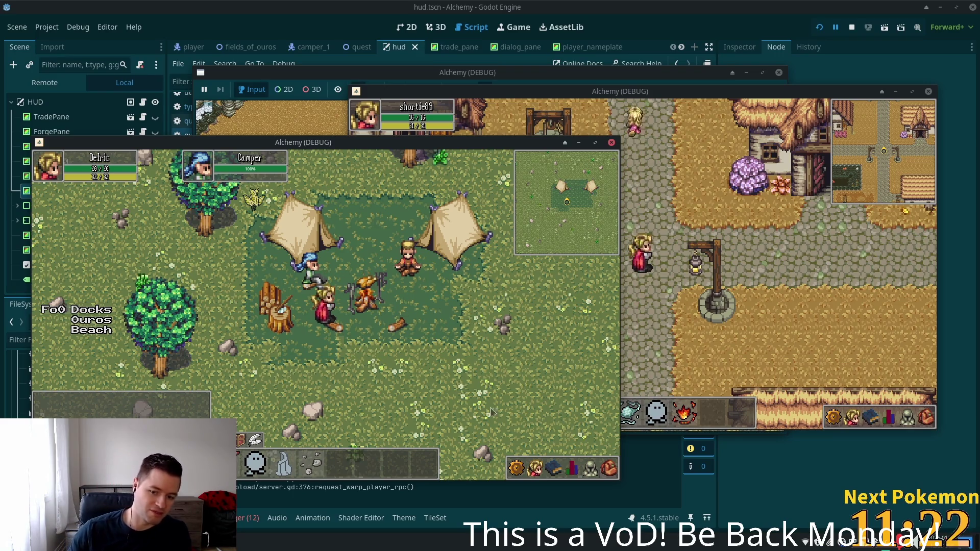
# Tell the Camper 'No, I couldn't find any', then check the inventory for beef.
pyautogui.click(314, 273)
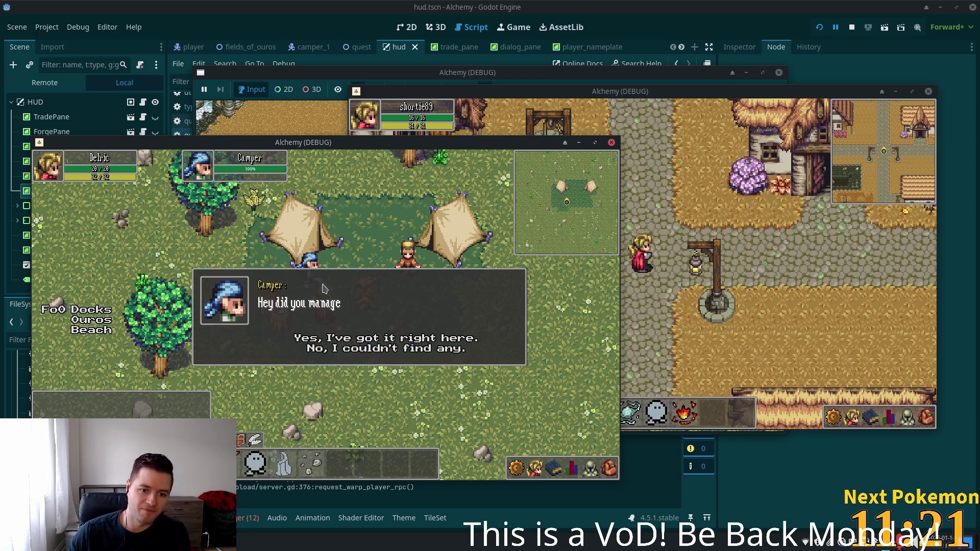
pyautogui.click(349, 345)
pyautogui.click(349, 345)
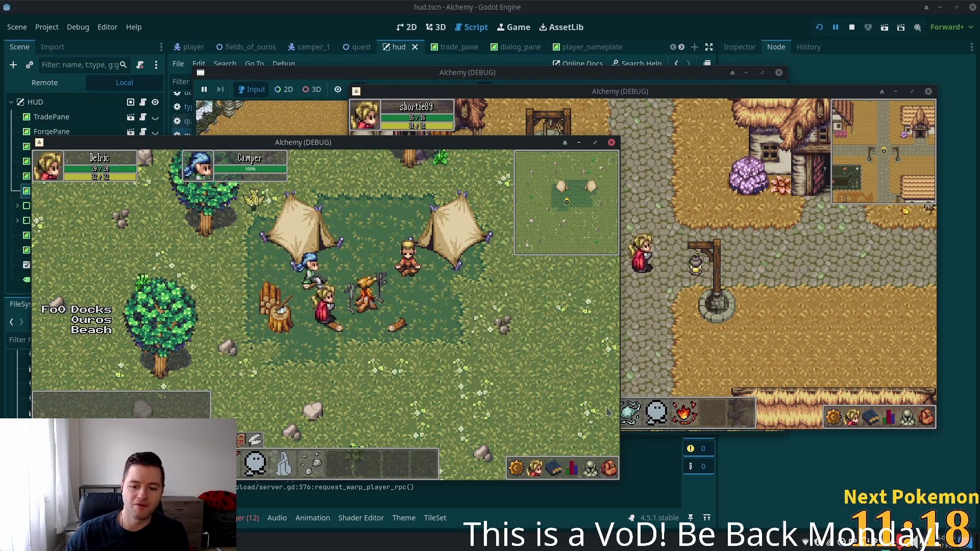
pyautogui.click(610, 469)
pyautogui.click(610, 470)
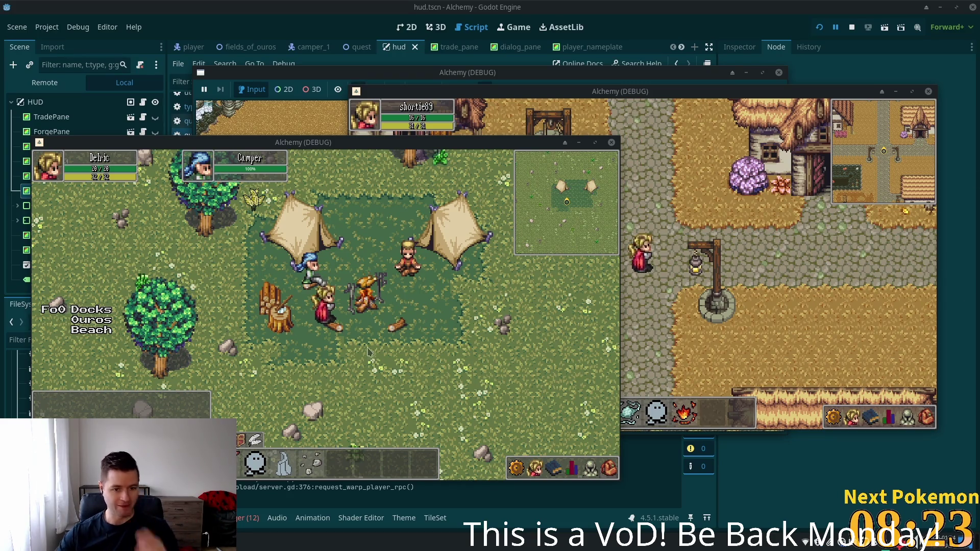
# Walk the player around the camp and past the campfire.
pyautogui.press('w')
pyautogui.press('a')
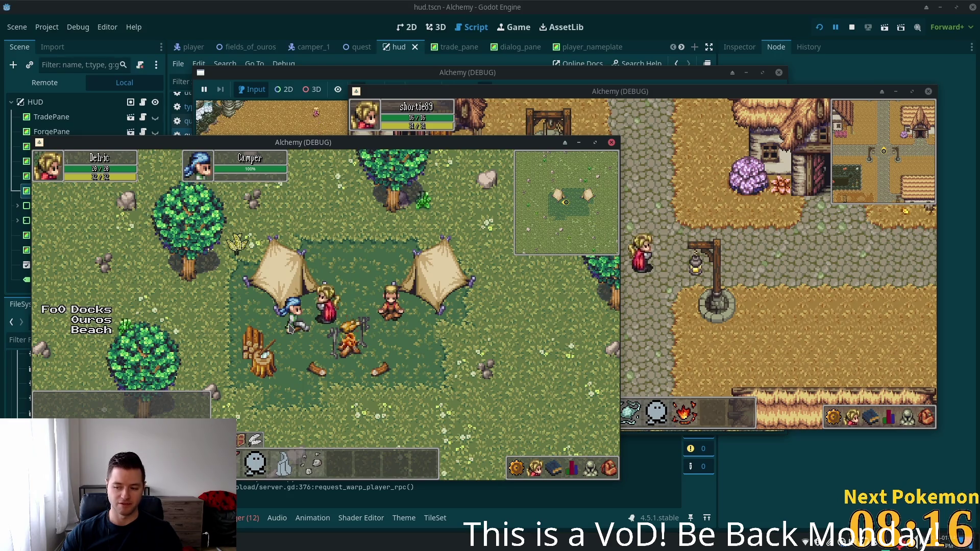
pyautogui.press('Right')
pyautogui.press('Left')
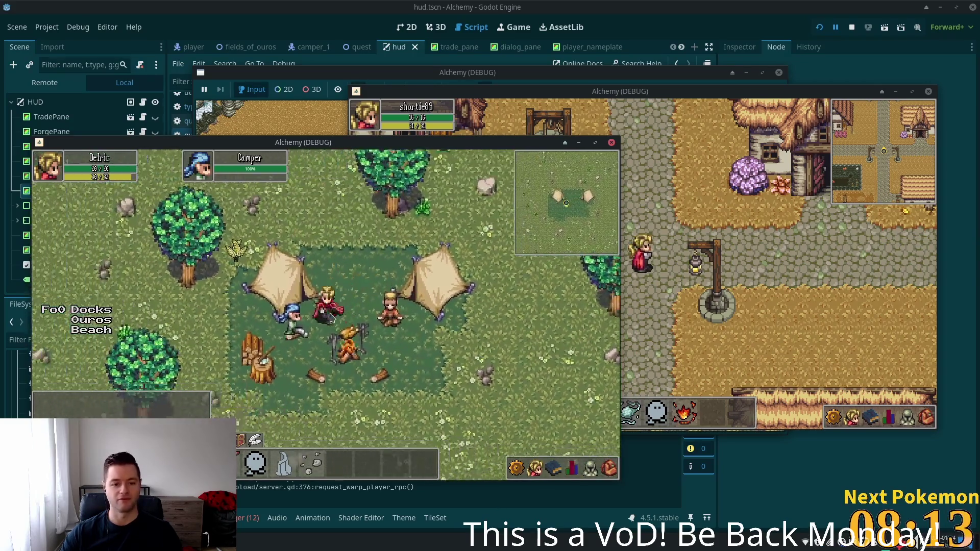
pyautogui.press('Right')
pyautogui.press('Down')
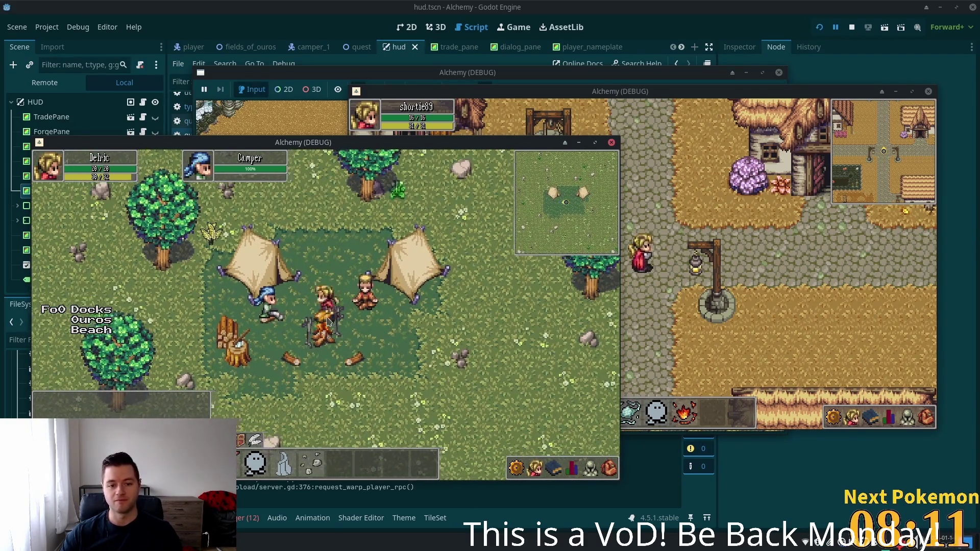
pyautogui.press('Left')
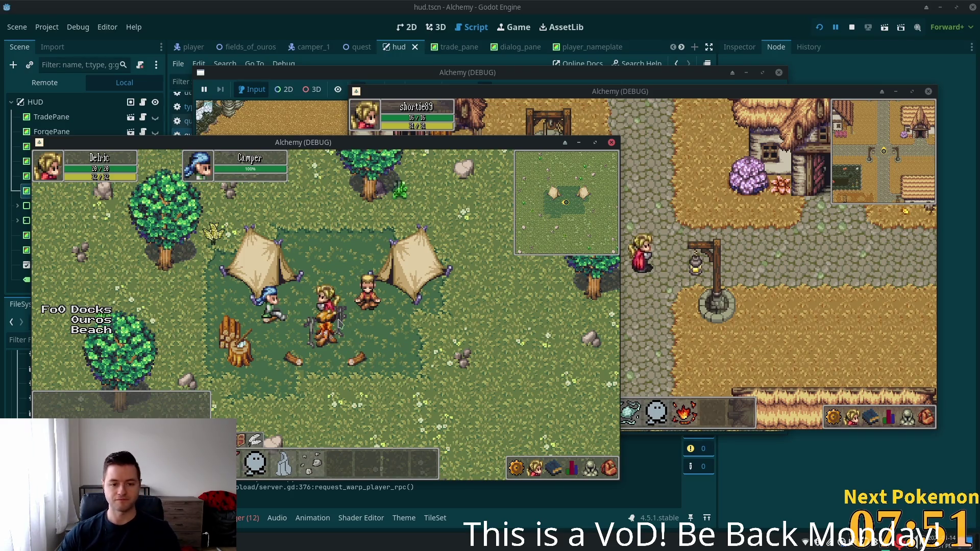
pyautogui.press('s')
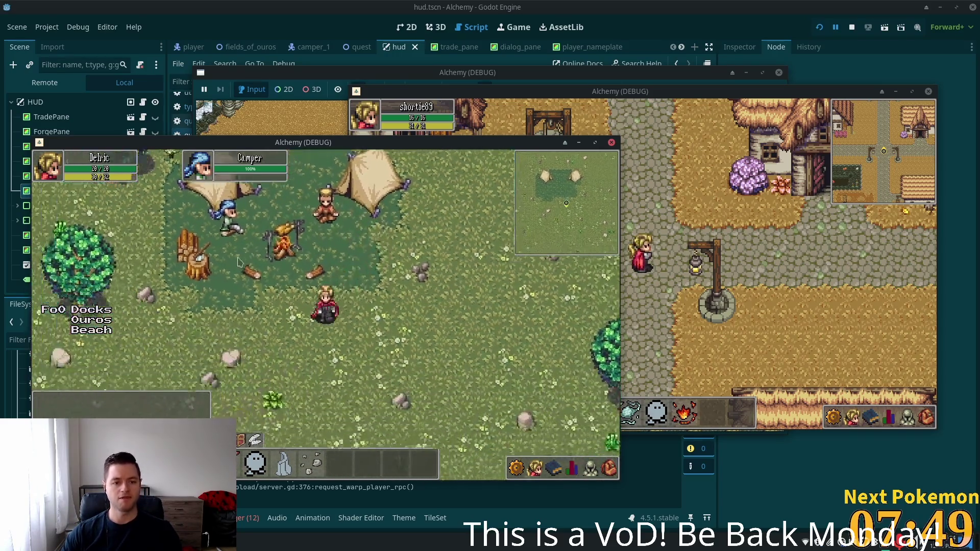
# Check the friends list and inventory, then walk up-right out of the camp.
pyautogui.click(541, 469)
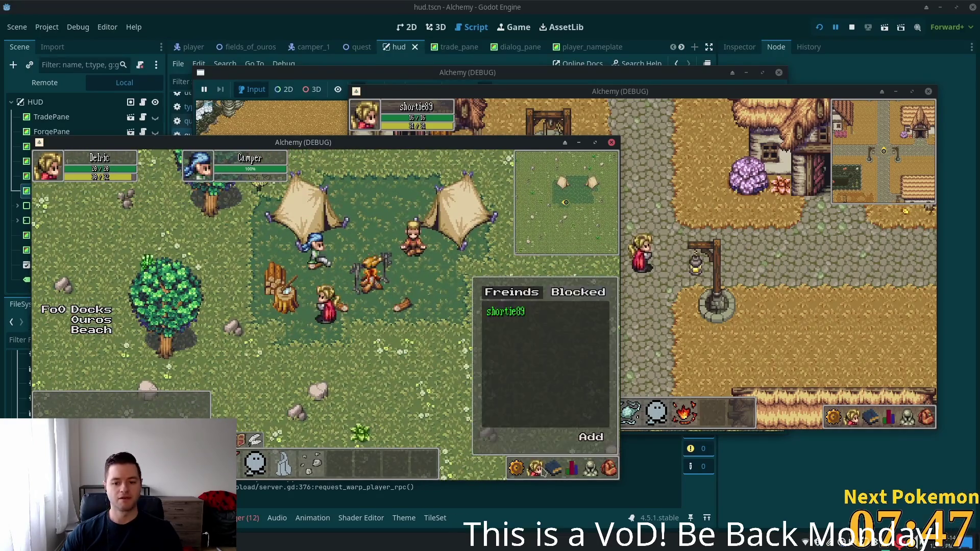
pyautogui.click(541, 468)
pyautogui.click(609, 469)
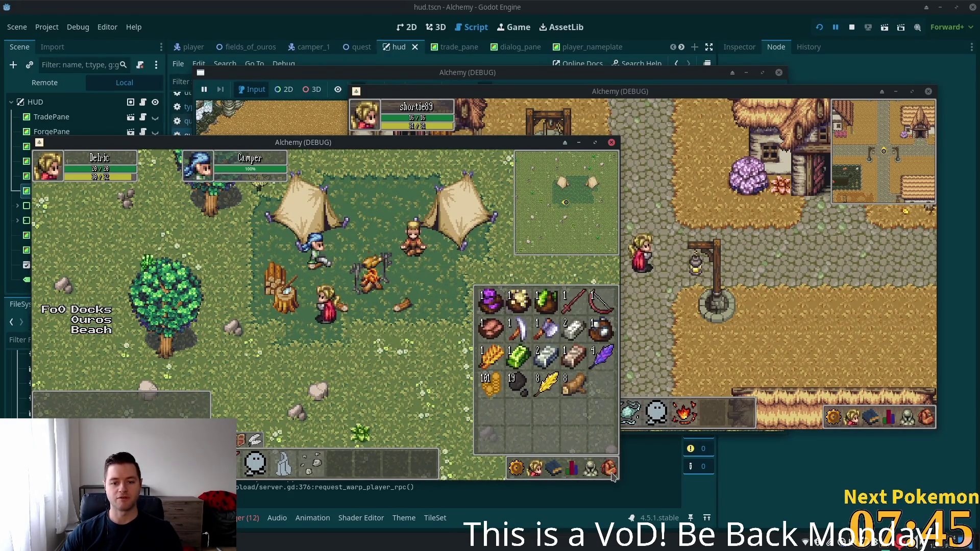
pyautogui.click(610, 469)
pyautogui.hotkey('w', 'd')
pyautogui.hotkey('w', 'd')
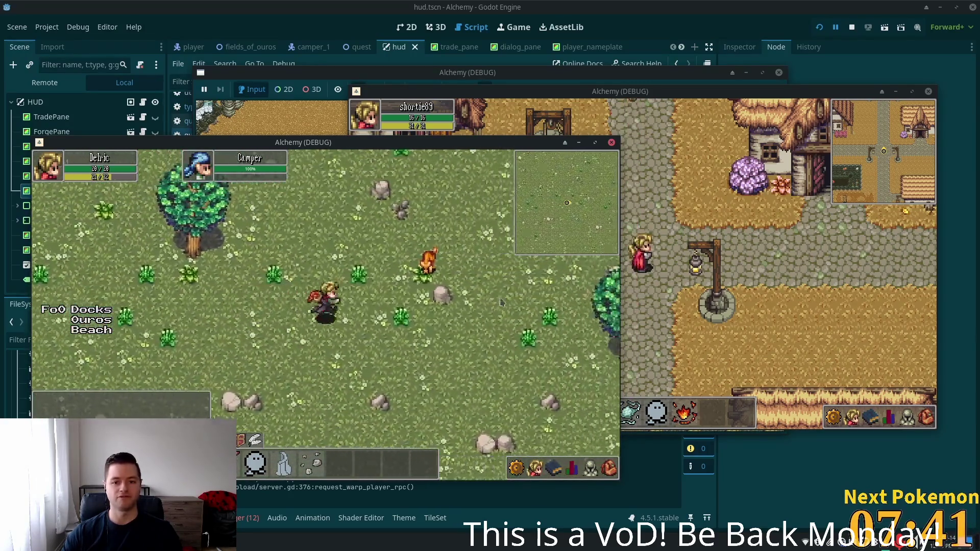
# Attack the deer for beef and walk back into the tent camp.
pyautogui.click(372, 331)
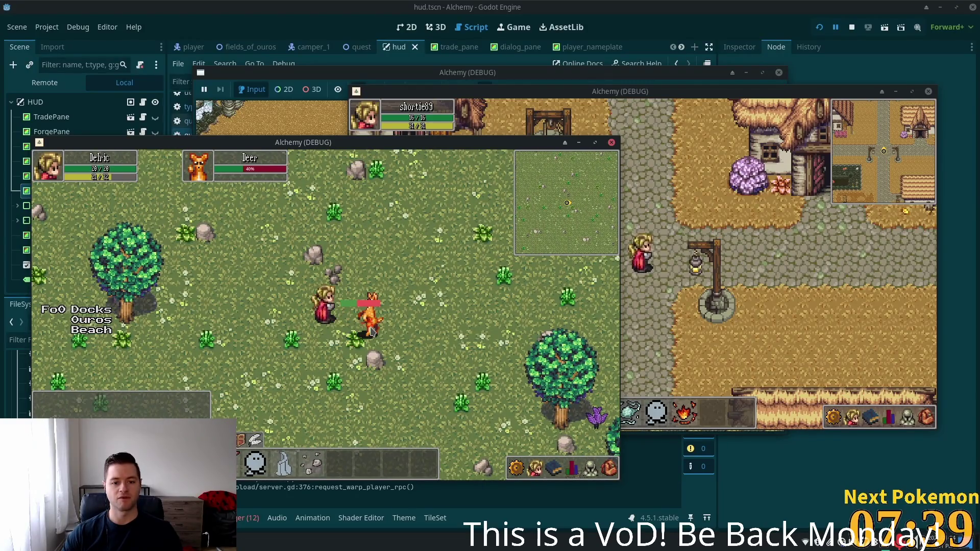
pyautogui.hotkey('s', 'a')
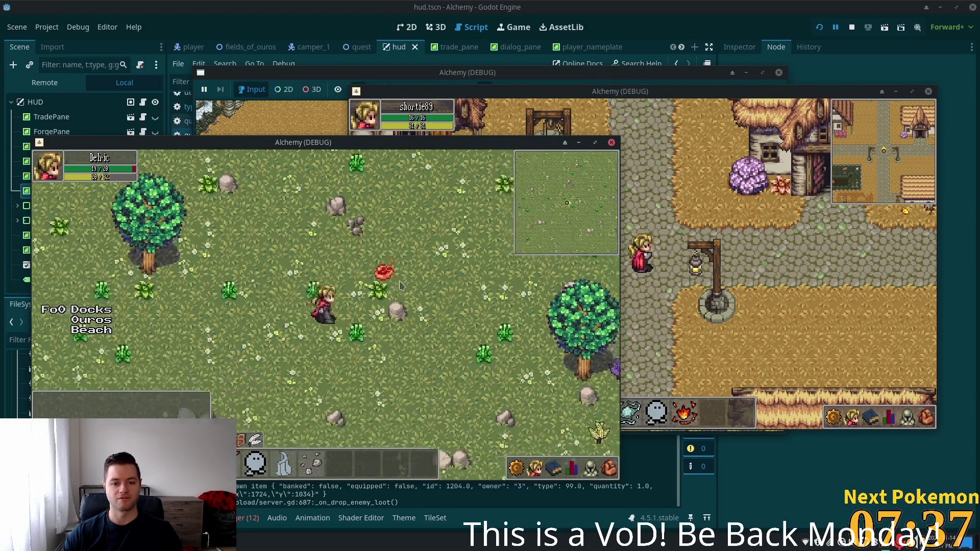
pyautogui.press('s')
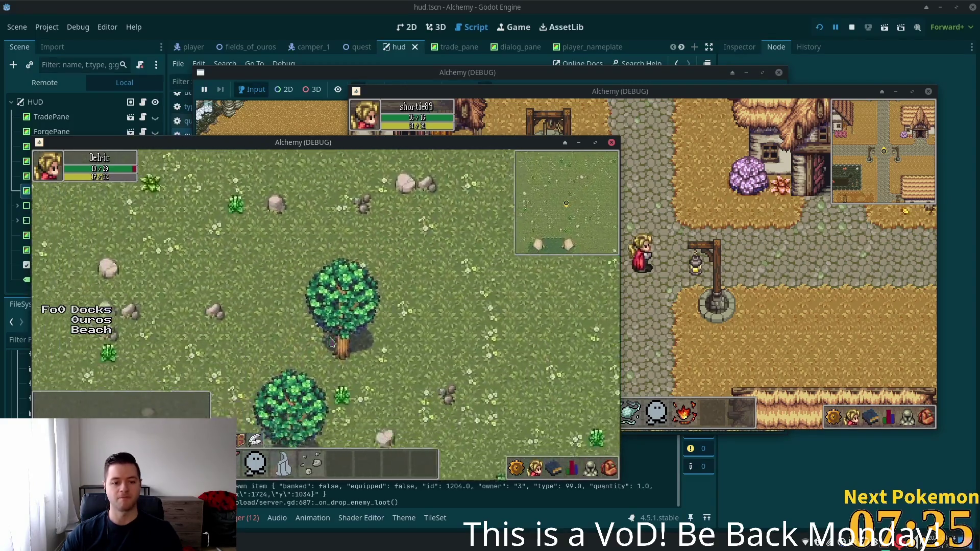
pyautogui.hotkey('s', 'd')
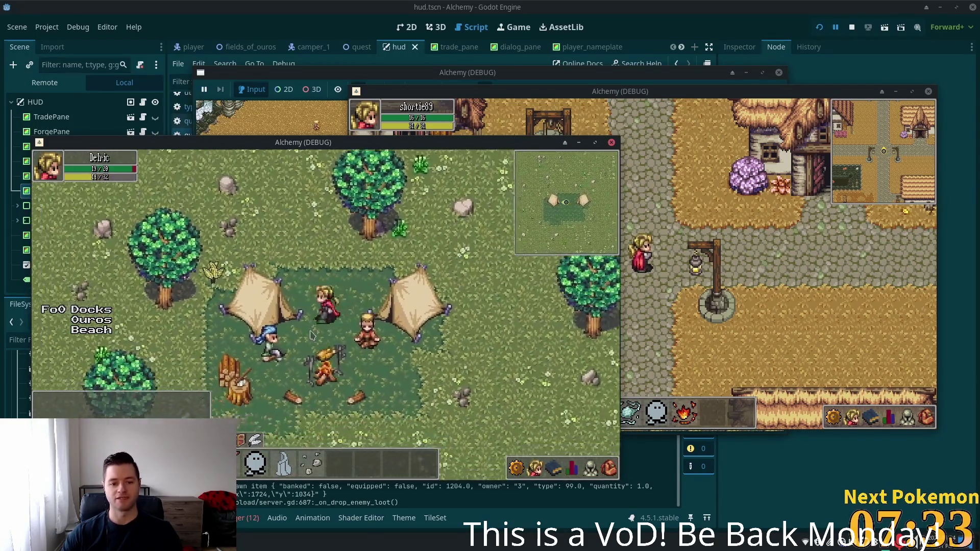
# Give the Camper the beef, check the reward in the inventory, and stop the game.
pyautogui.click(300, 335)
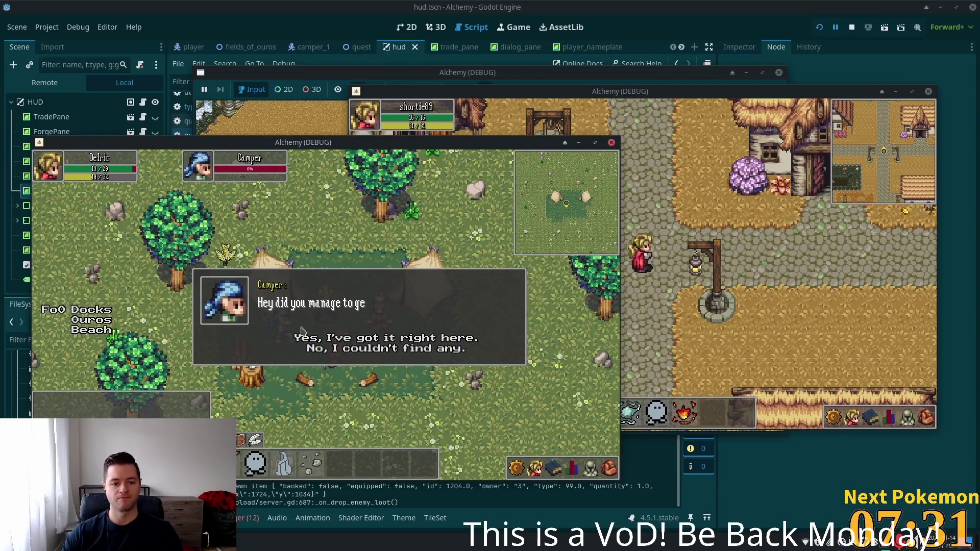
pyautogui.click(350, 337)
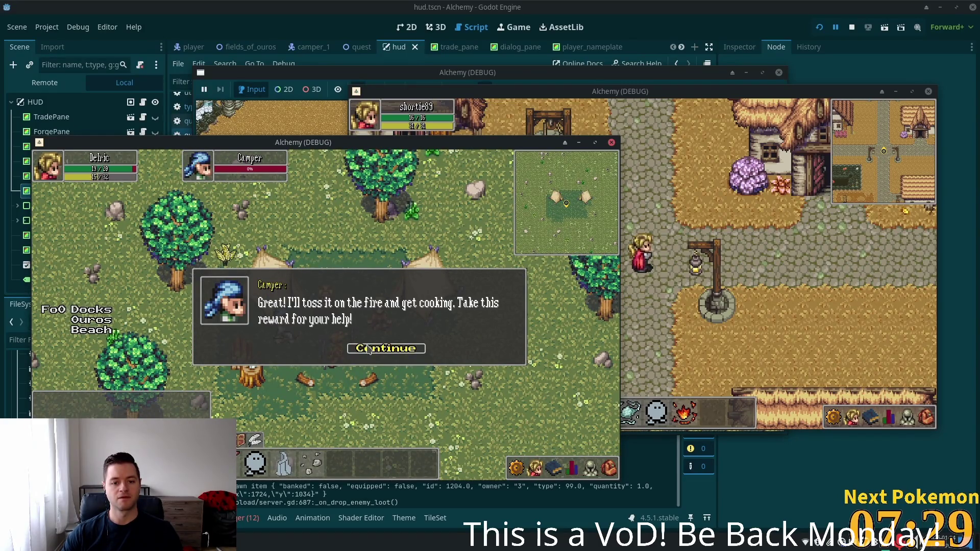
pyautogui.click(368, 350)
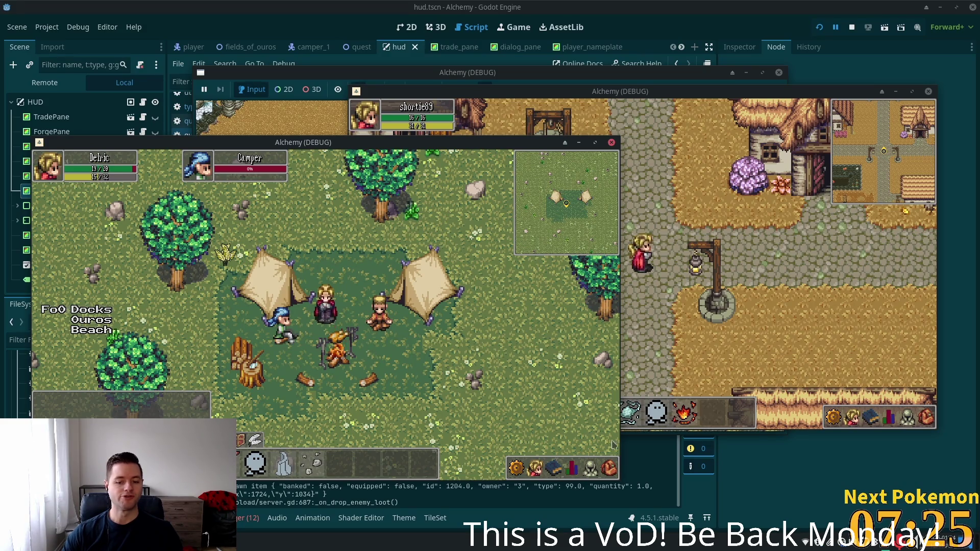
pyautogui.press('i')
pyautogui.press('i')
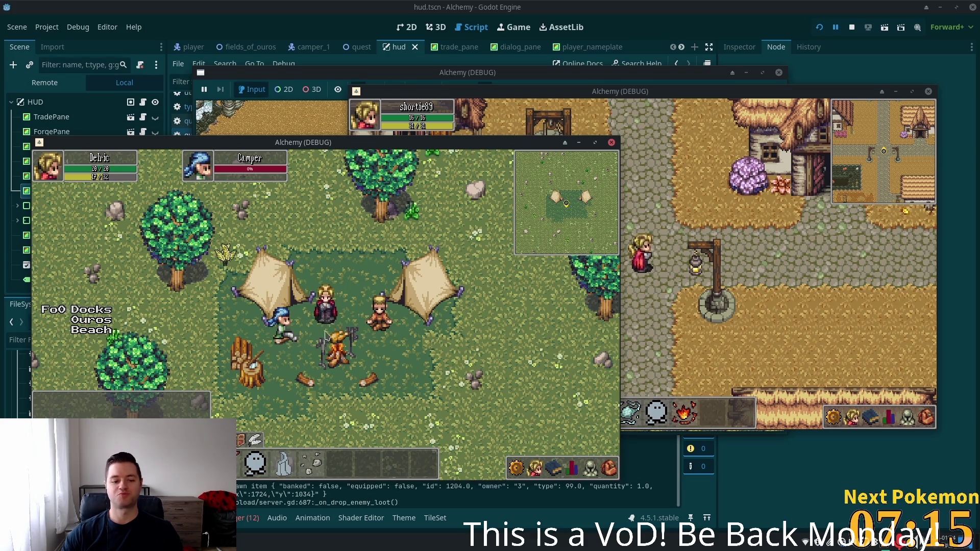
pyautogui.press('a')
pyautogui.press('s')
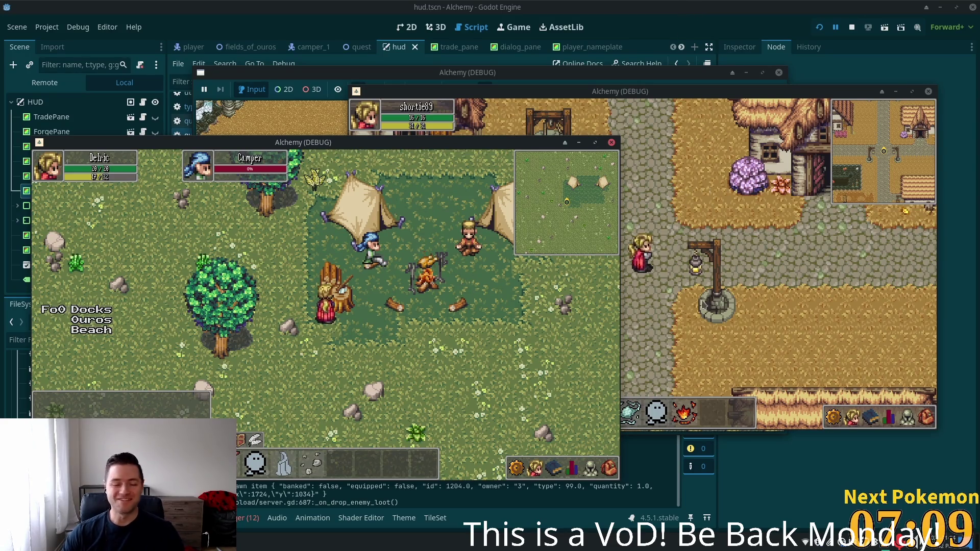
pyautogui.press('F8')
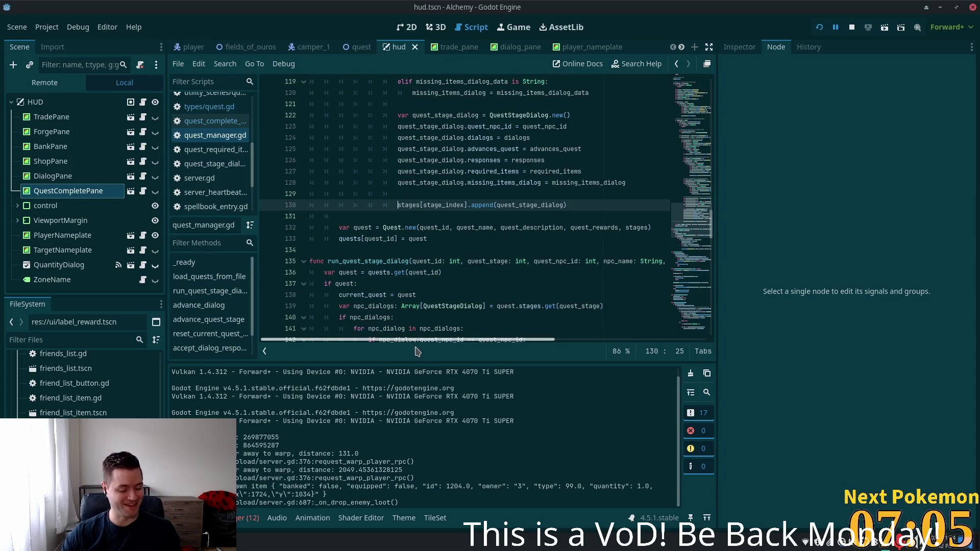
# Inspect the quest_complete connection and the _on_quest_complete rewards loop in quest_complete_pane.gd.
pyautogui.hotkey('alt', 'Tab')
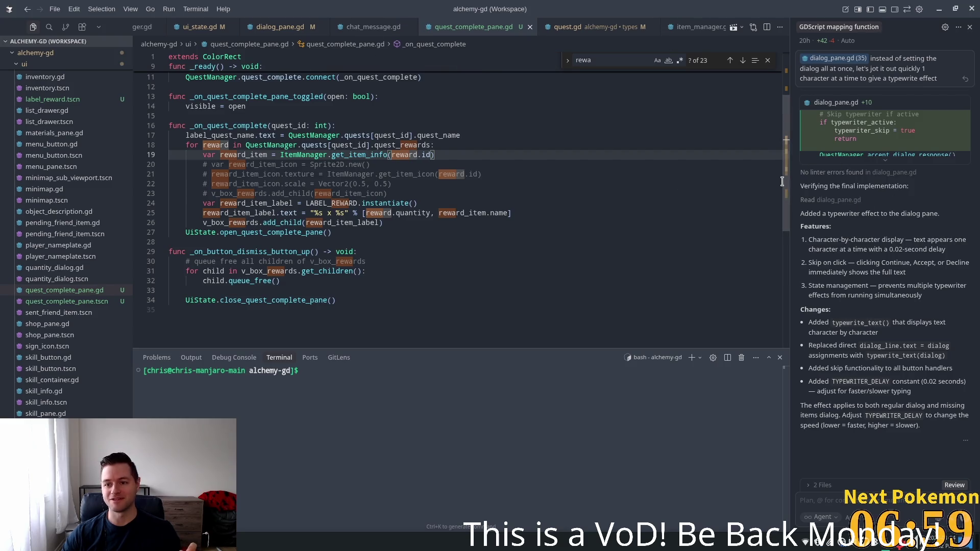
pyautogui.scroll(3, 760, 76)
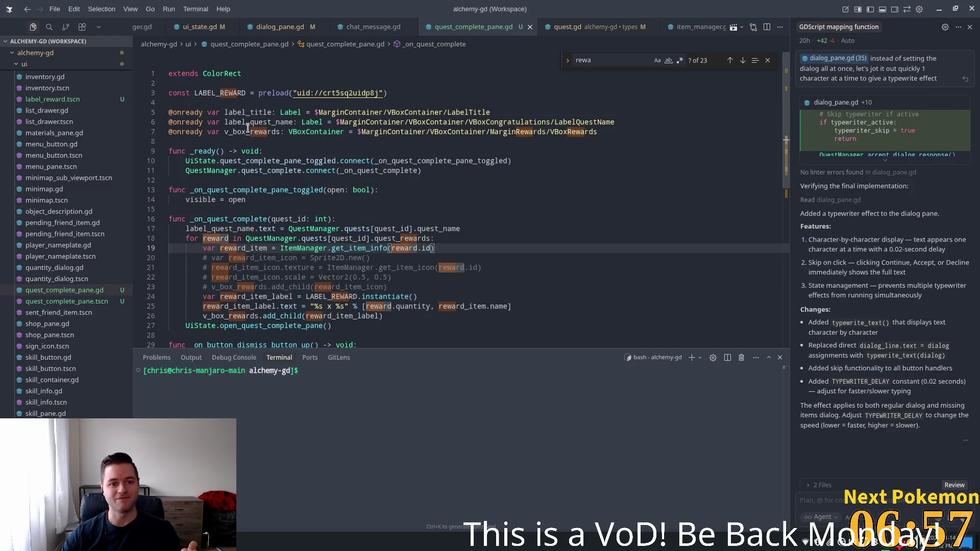
pyautogui.click(215, 189)
pyautogui.click(238, 171)
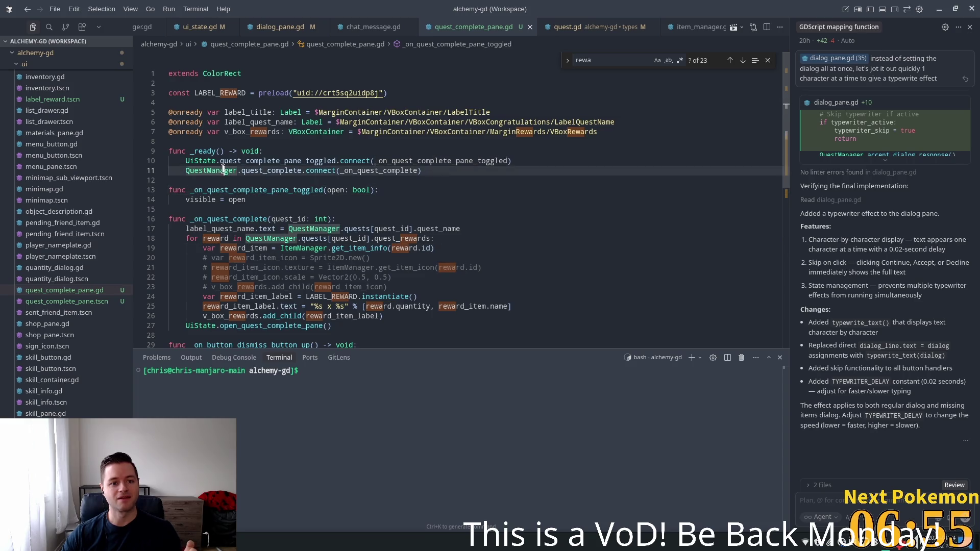
pyautogui.click(275, 170)
pyautogui.doubleClick(362, 171)
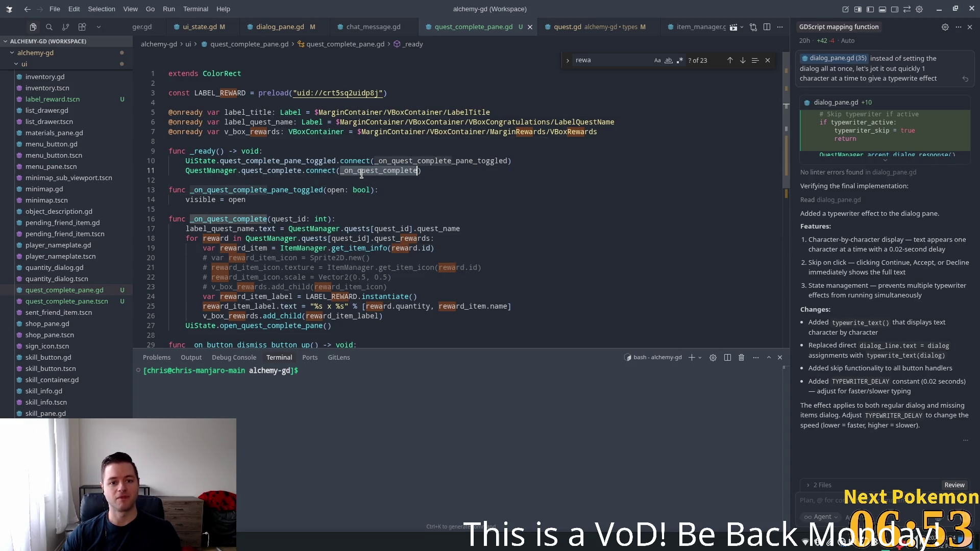
pyautogui.click(305, 203)
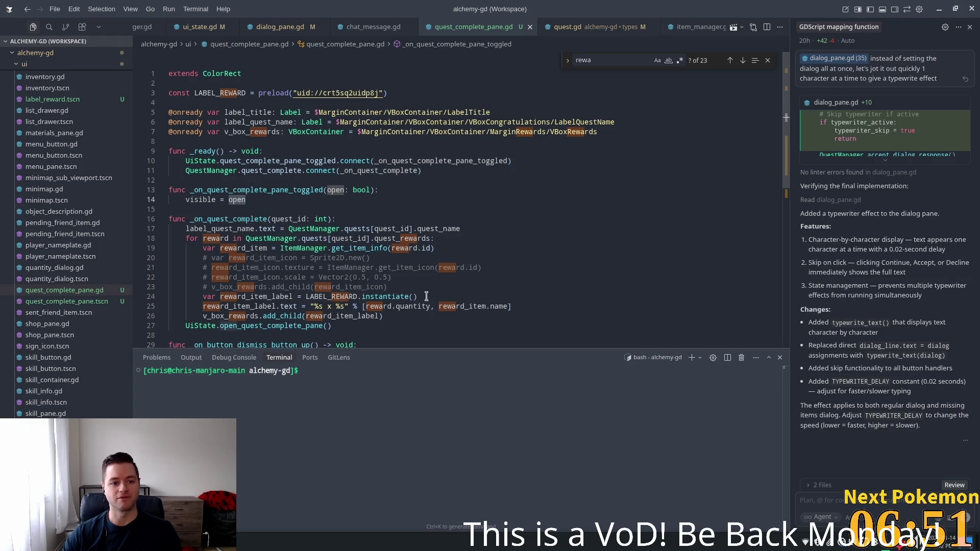
pyautogui.doubleClick(403, 171)
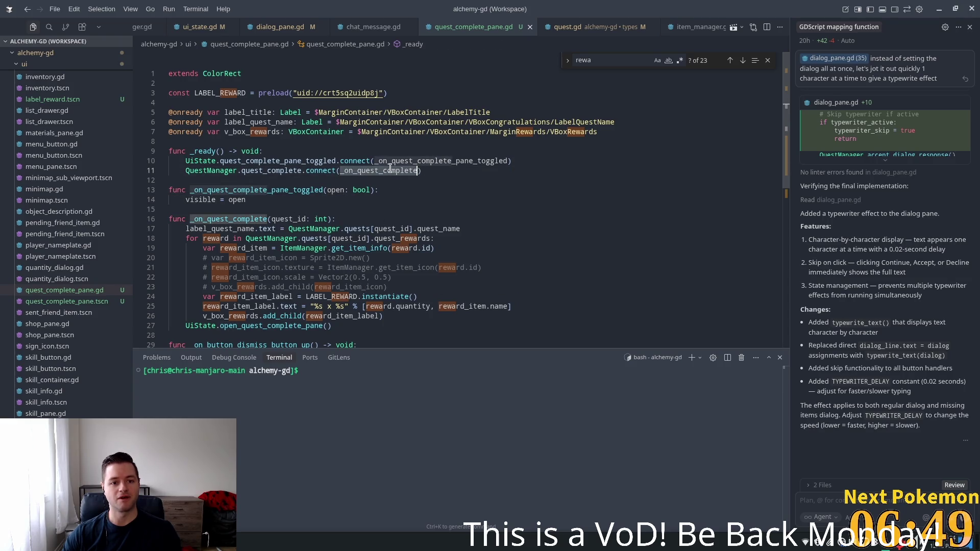
pyautogui.scroll(-2, 252, 207)
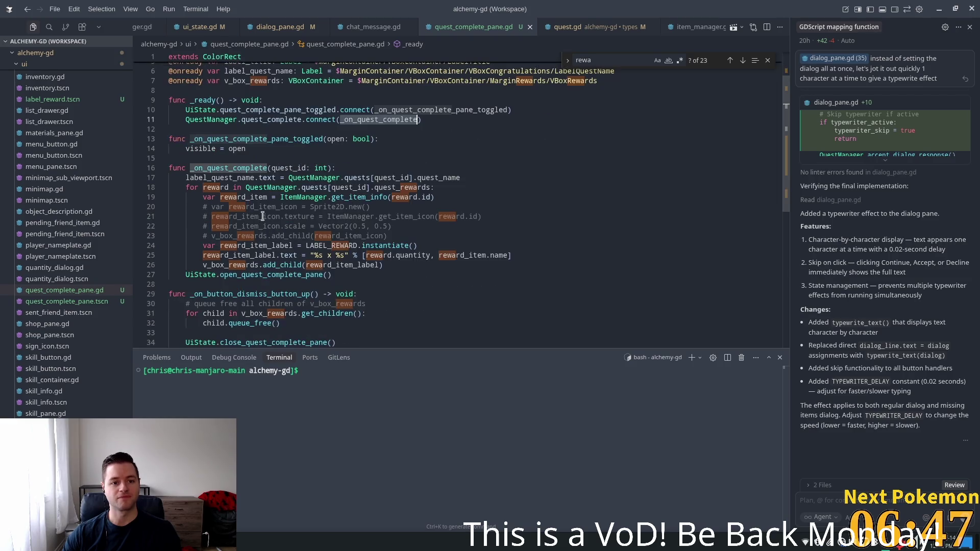
pyautogui.click(245, 187)
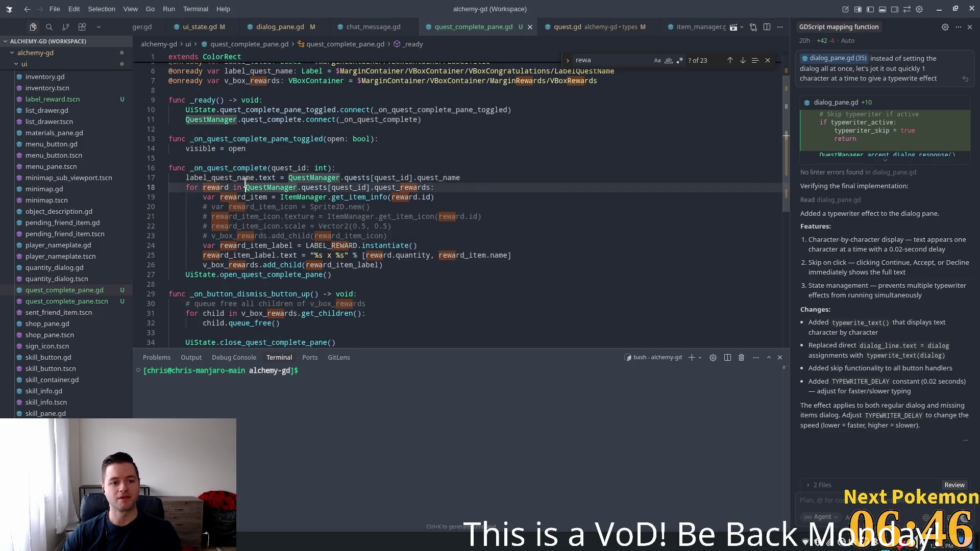
# Trace the open_quest_complete_pane() call on line 27 to its definition in ui_state.gd.
pyautogui.doubleClick(236, 139)
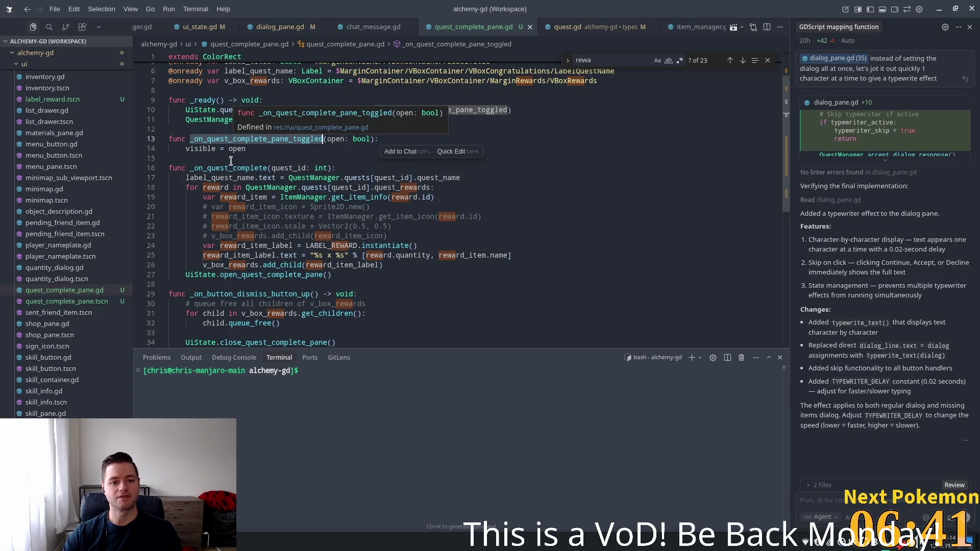
pyautogui.click(230, 178)
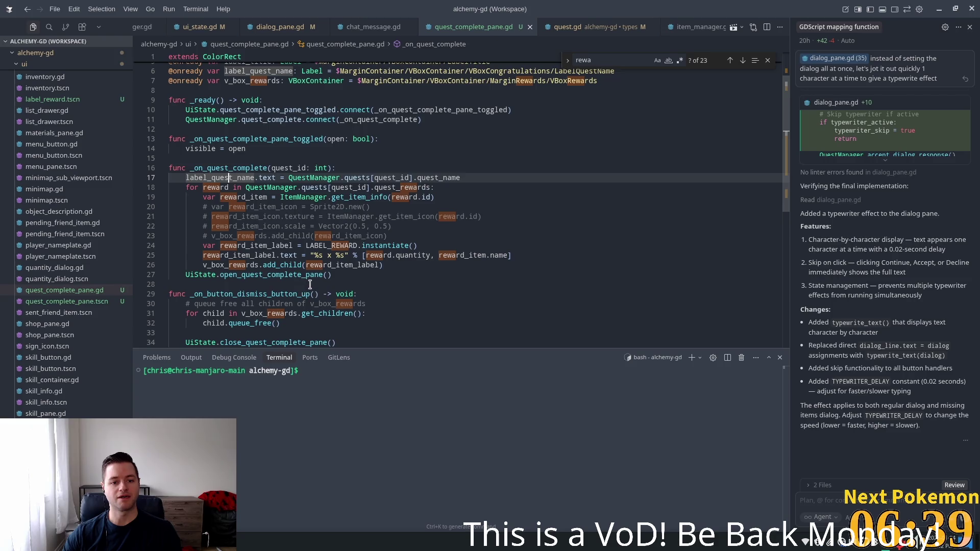
pyautogui.click(321, 276)
pyautogui.click(258, 265)
pyautogui.doubleClick(264, 276)
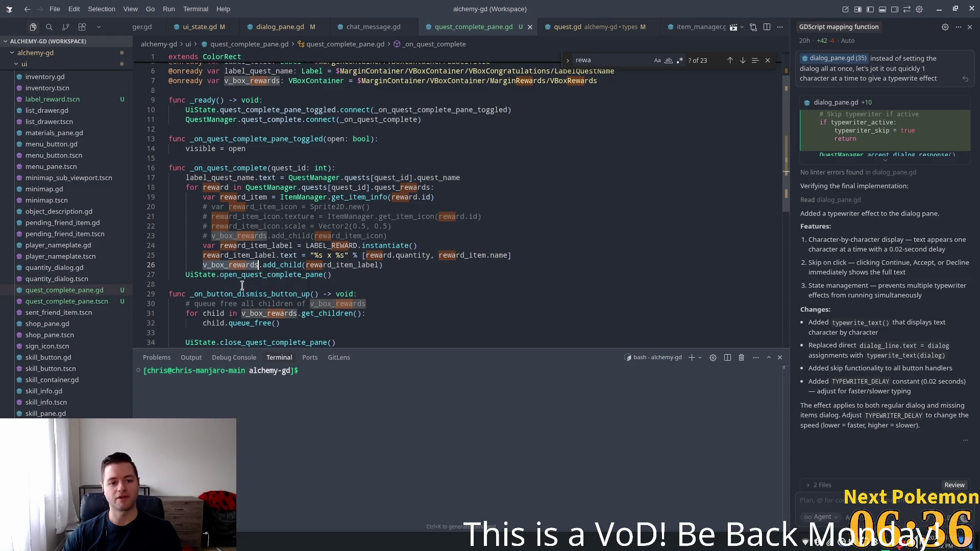
pyautogui.click(346, 274)
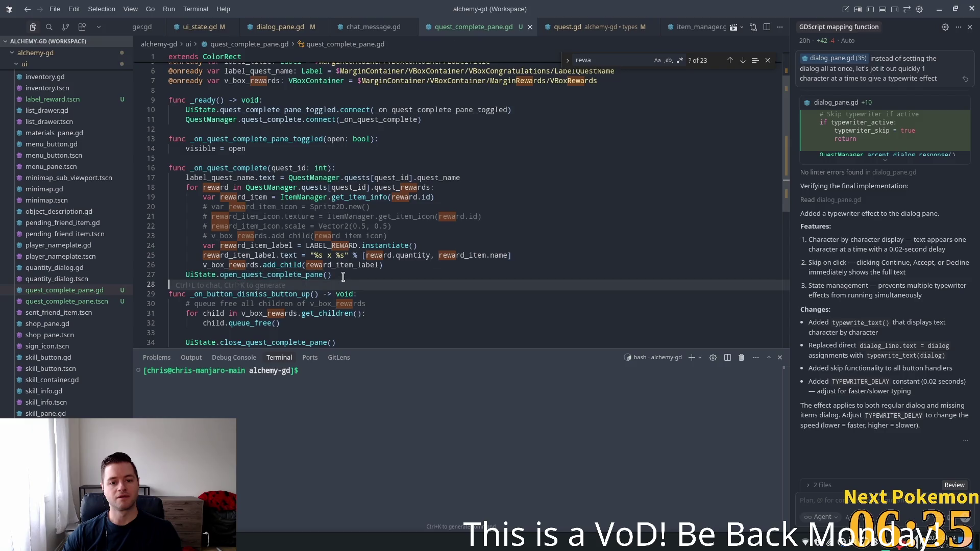
pyautogui.moveTo(345, 274); pyautogui.dragTo(219, 271)
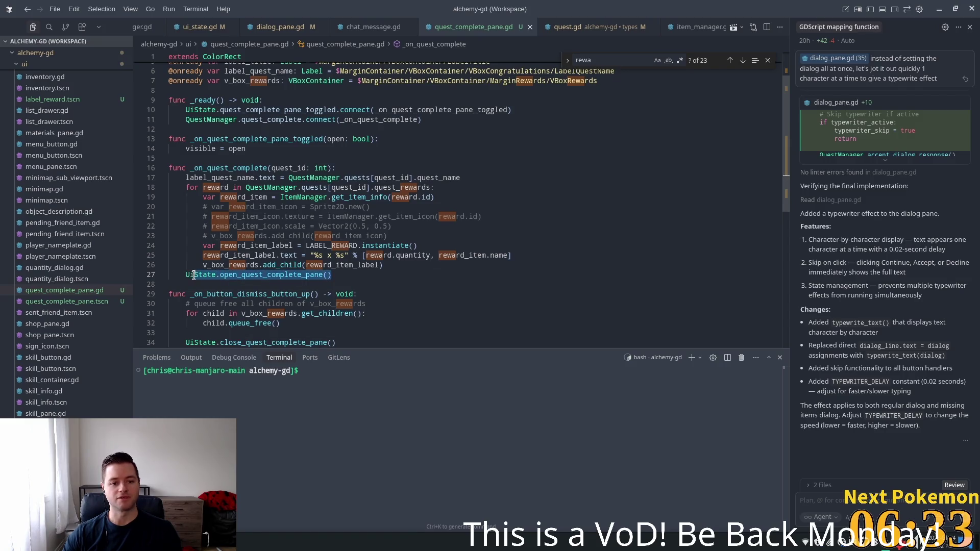
pyautogui.click(285, 255)
pyautogui.click(263, 274)
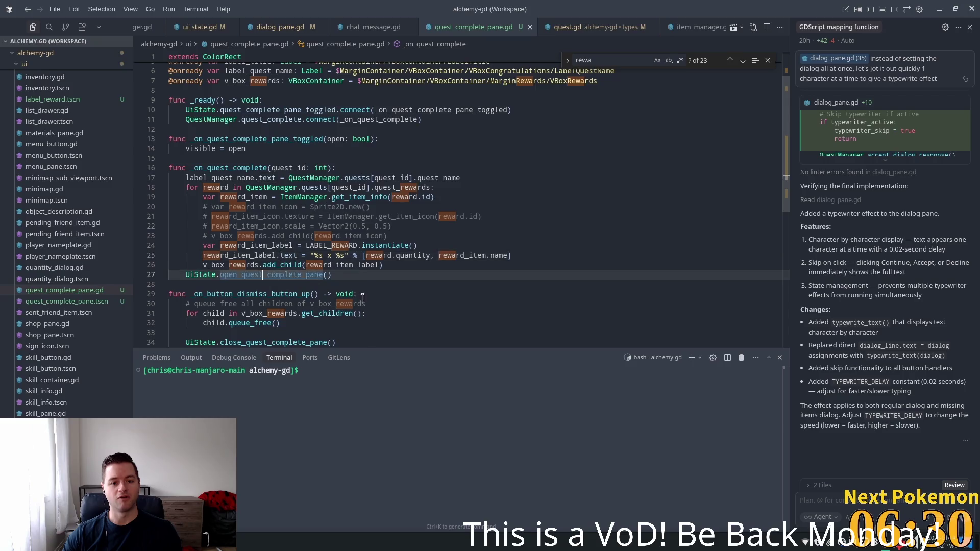
pyautogui.press('F12')
# Inspect open_quest_complete_pane and uses of quest_complete_pane_toggled in ui_state.gd.
pyautogui.click(235, 121)
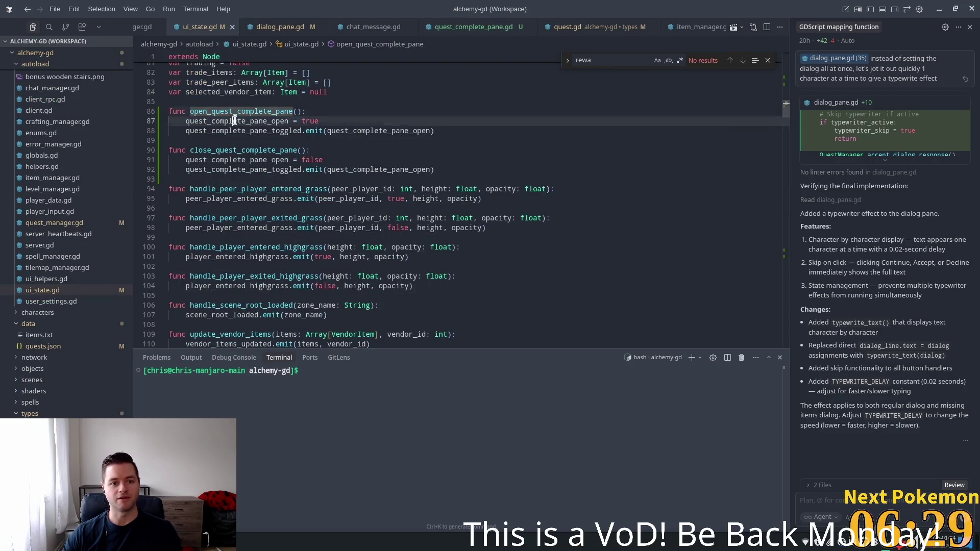
pyautogui.click(270, 132)
pyautogui.click(385, 125)
pyautogui.click(389, 138)
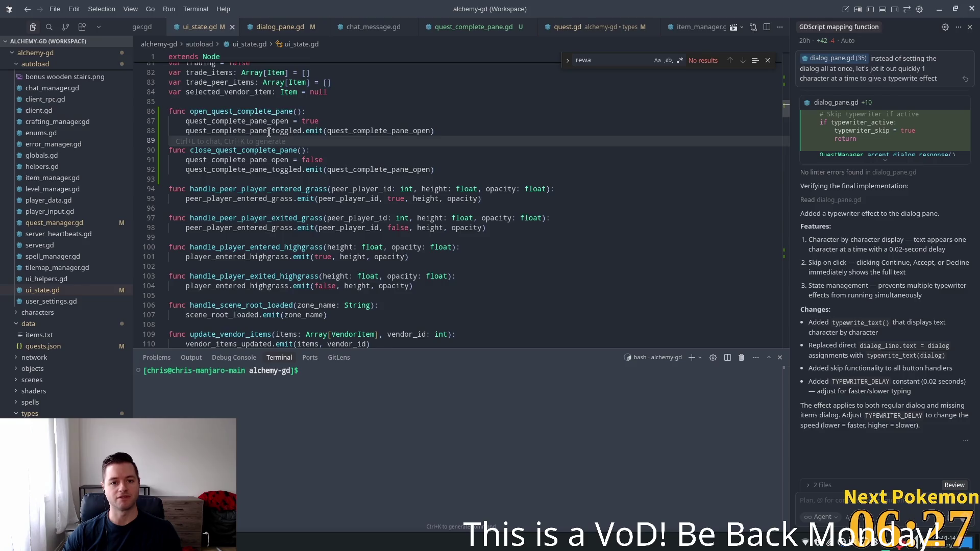
pyautogui.doubleClick(293, 131)
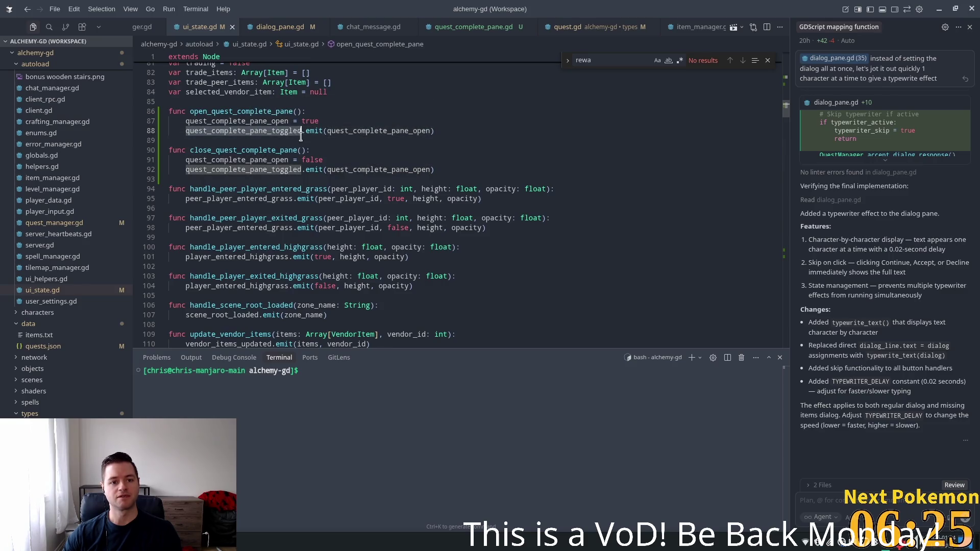
pyautogui.scroll(10, 462, 178)
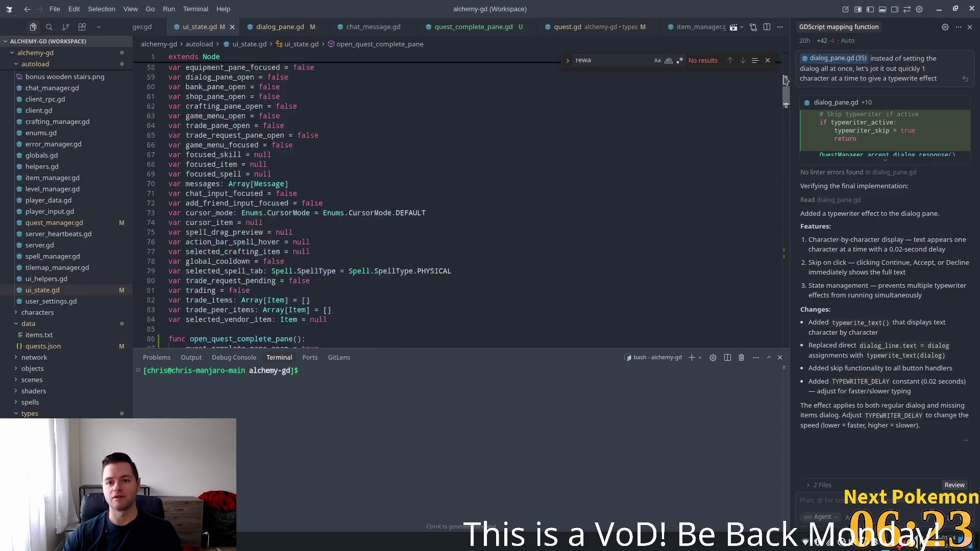
# Start a new line at the top of _on_quest_complete_pane_toggled in quest_complete_pane.gd.
pyautogui.click(467, 28)
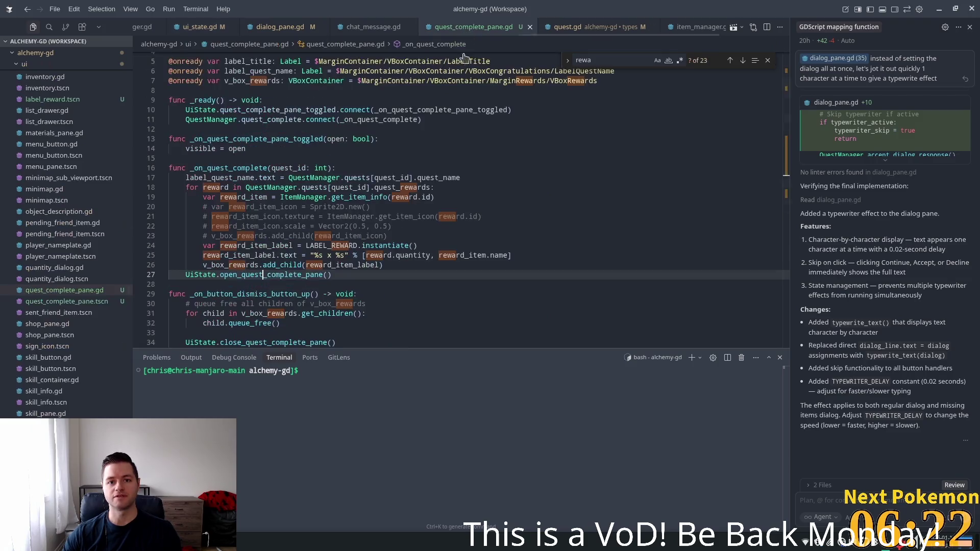
pyautogui.click(219, 110)
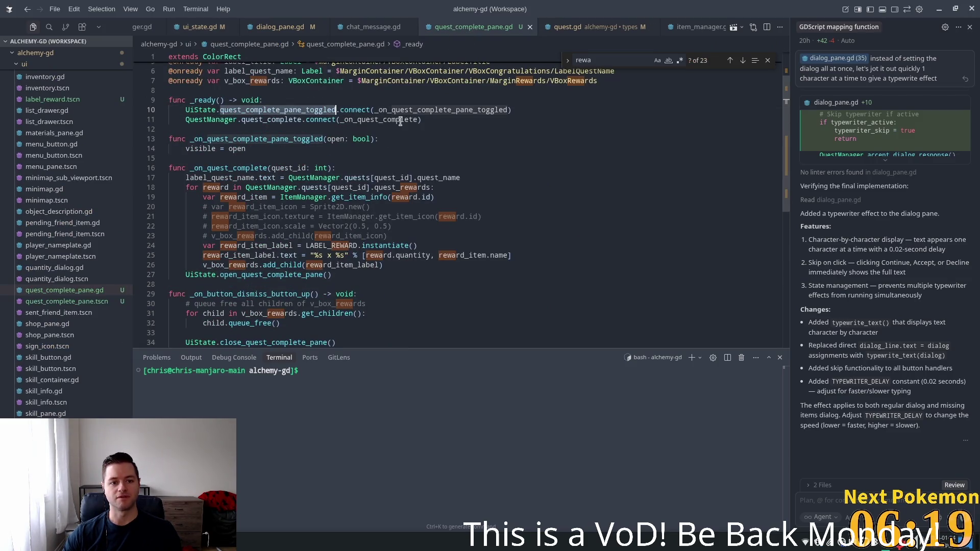
pyautogui.click(434, 111)
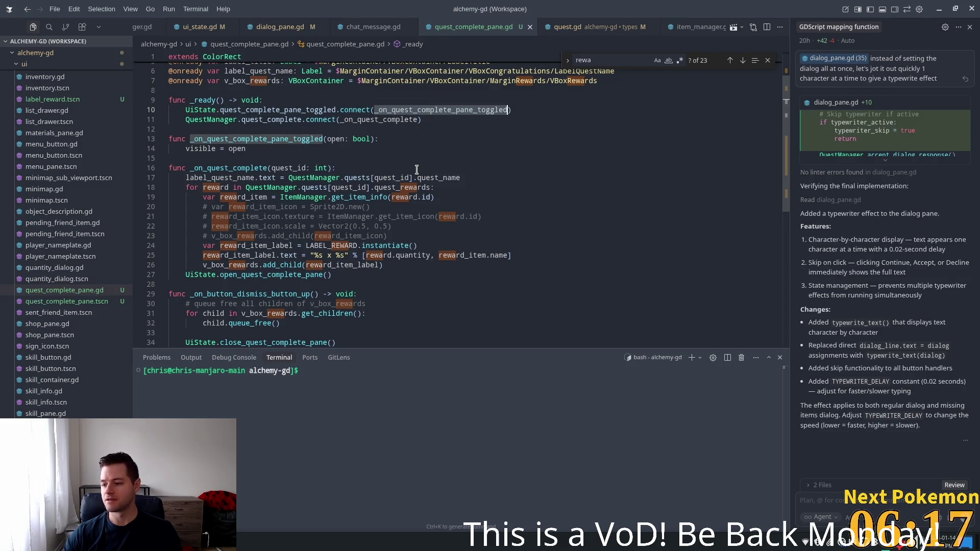
pyautogui.click(390, 135)
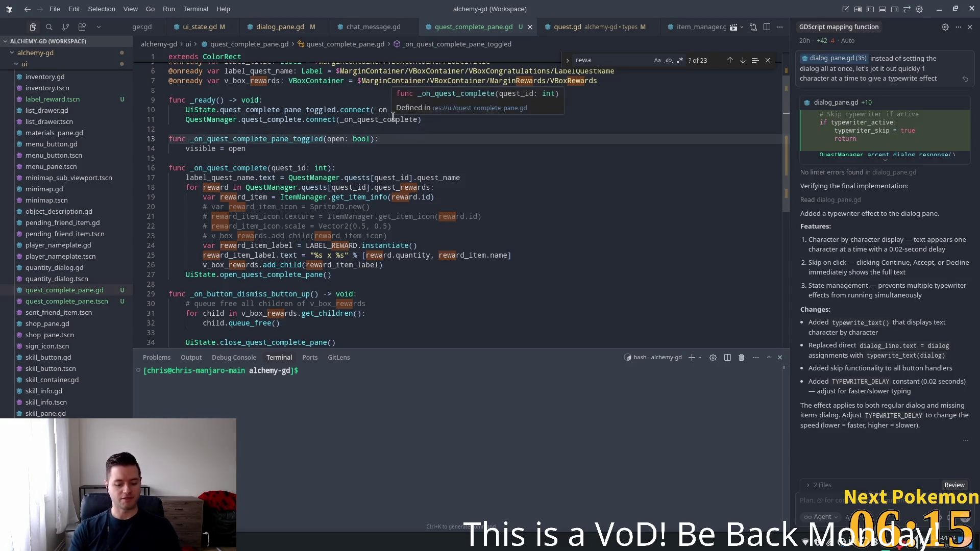
pyautogui.press('Return')
# Add print("quest_complete_pane_toggled: ", open) to the toggle handler.
pyautogui.write('print("quest_complete_pane_toggled: ", open')
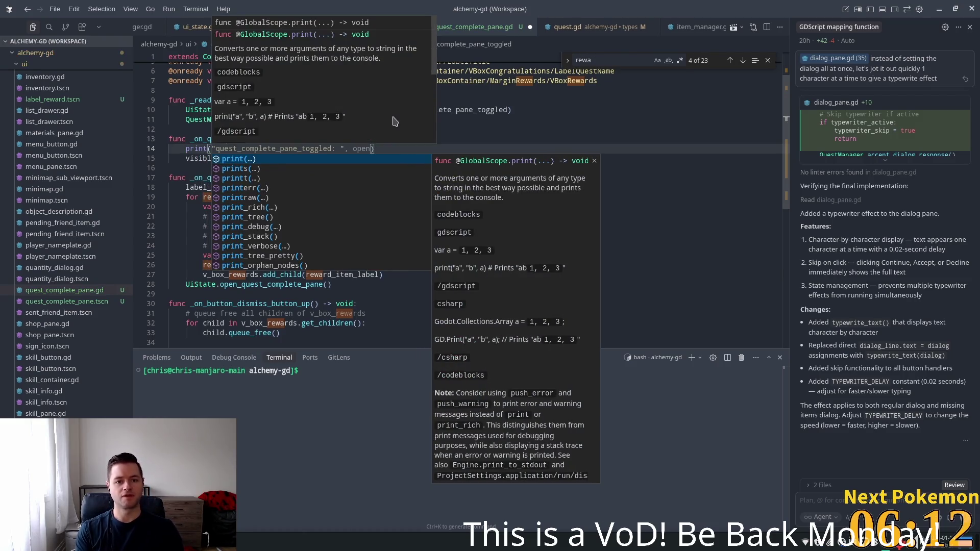
pyautogui.press('Tab')
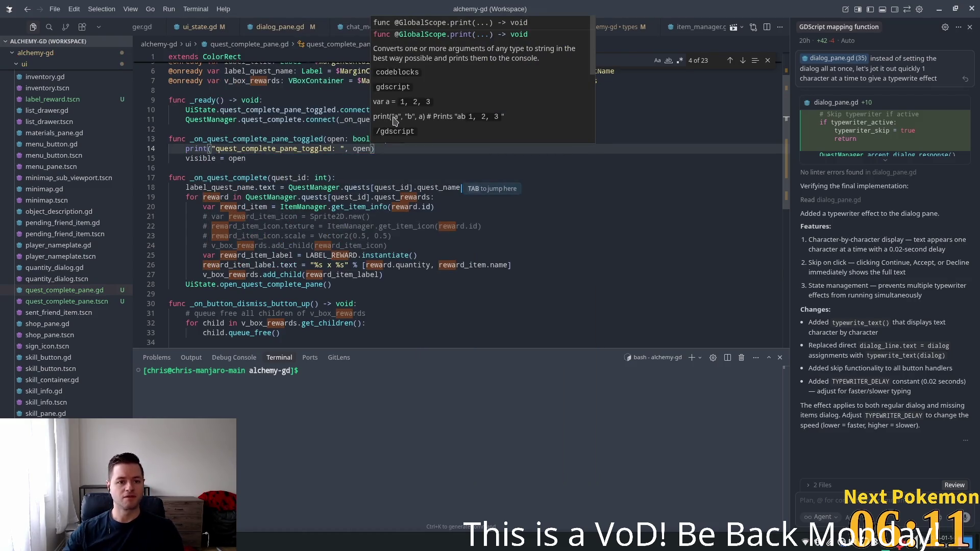
pyautogui.scroll(-10, 773, 138)
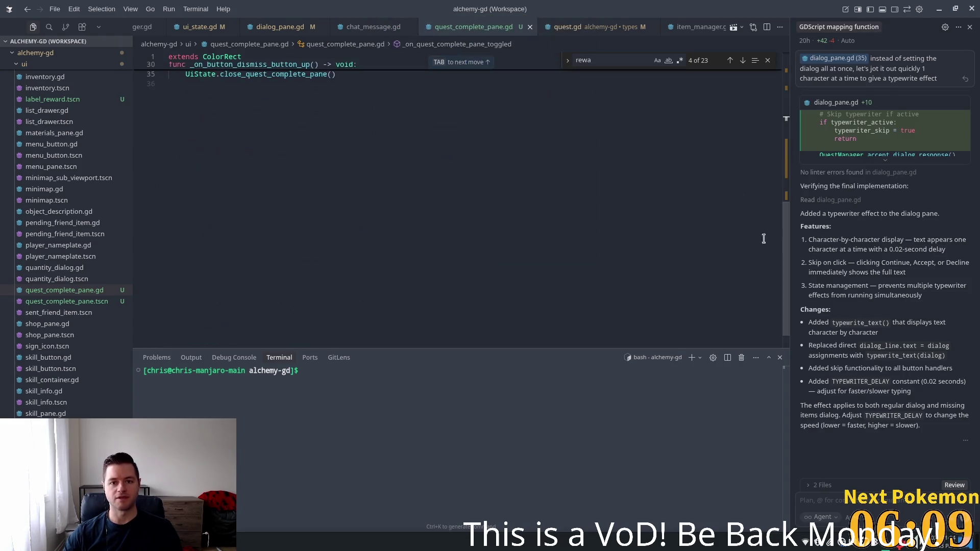
pyautogui.scroll(2, 265, 26)
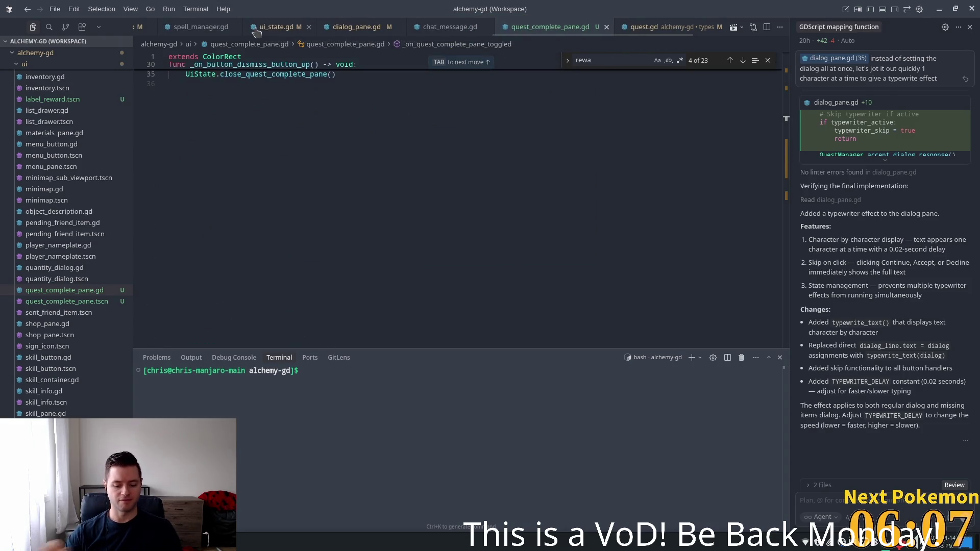
# Open quest_manager.gd and locate the quest_complete emission in complete_quest.
pyautogui.hotkey('ctrl', 'p')
pyautogui.write('que')
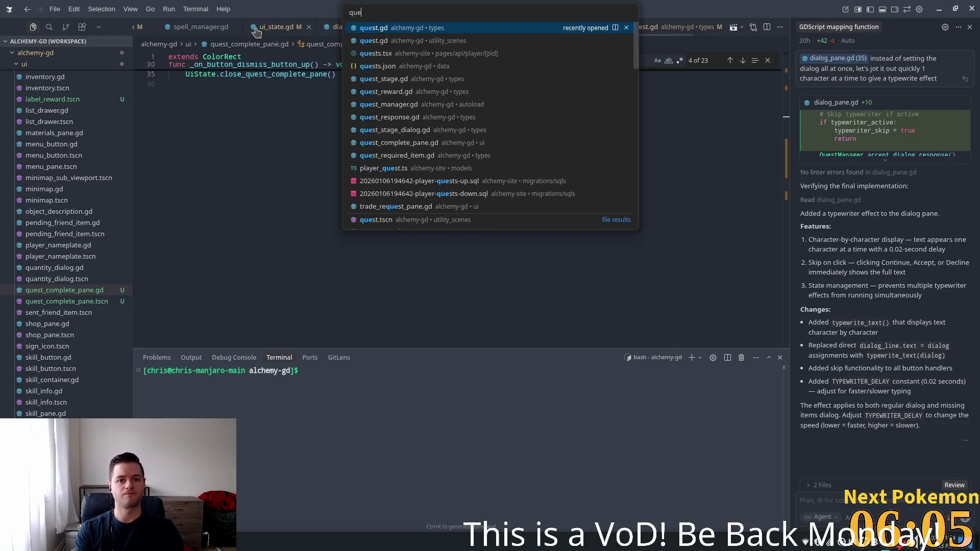
pyautogui.write('st_ma')
pyautogui.press('Return')
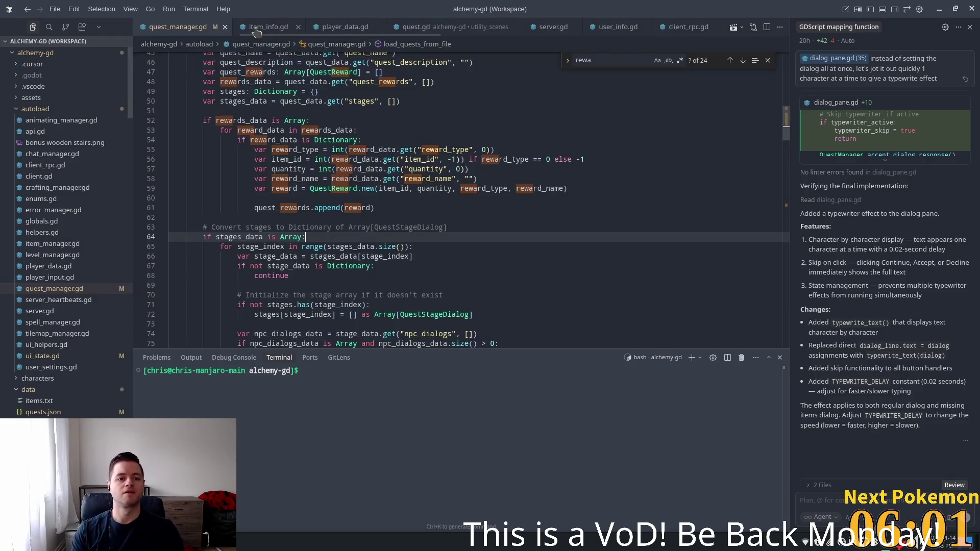
pyautogui.moveTo(788, 115); pyautogui.dragTo(785, 286)
pyautogui.scroll(-5, 763, 287)
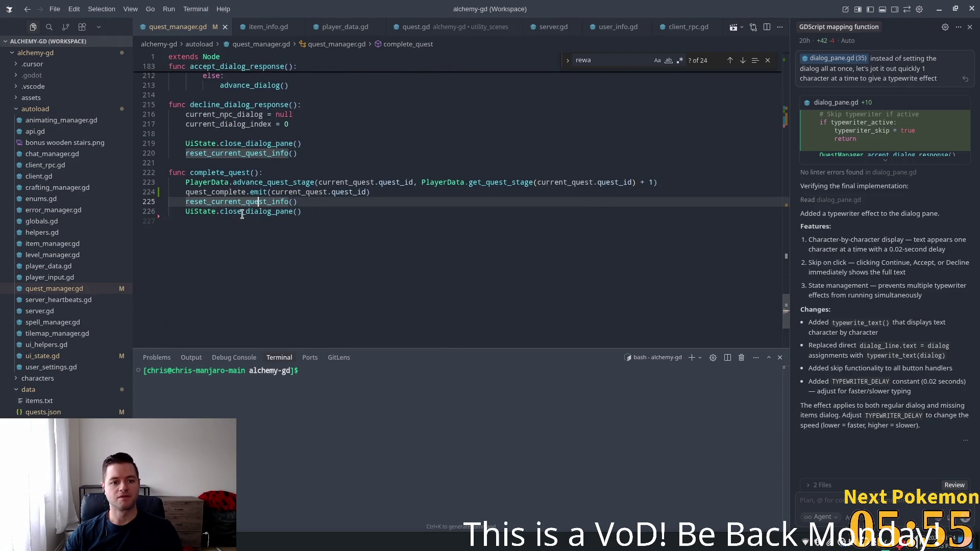
pyautogui.doubleClick(222, 192)
pyautogui.doubleClick(244, 191)
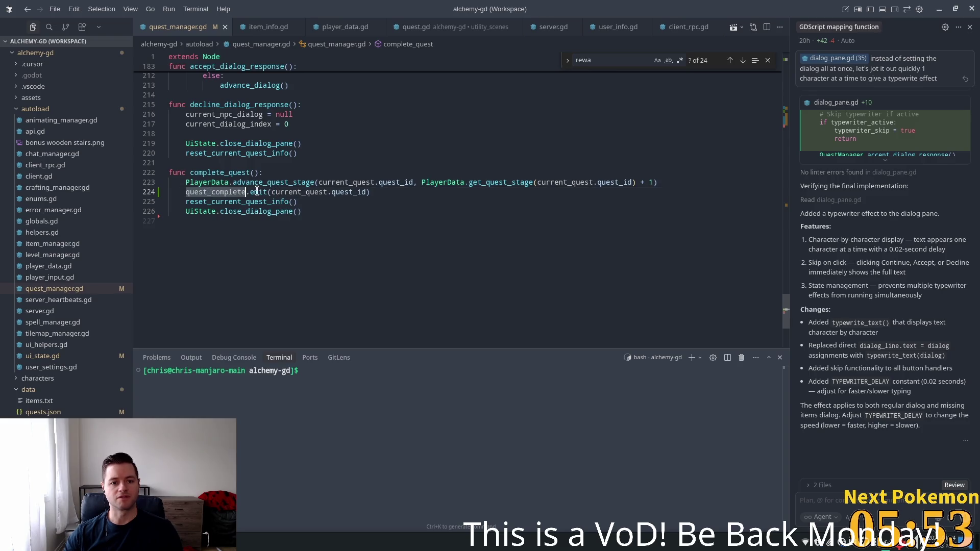
pyautogui.click(353, 182)
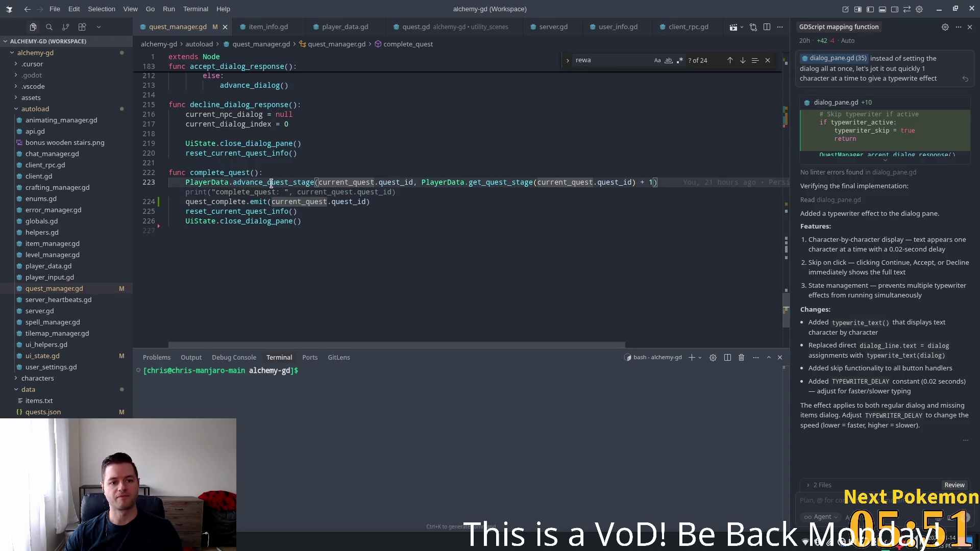
pyautogui.click(342, 153)
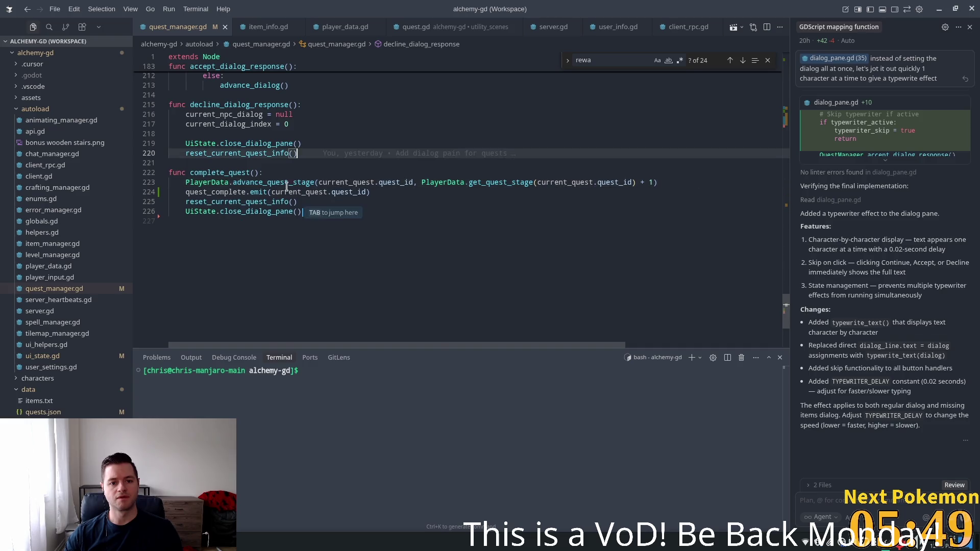
pyautogui.rightClick(284, 192)
pyautogui.press('Escape')
# Add print("complete_quest: ", current_quest.quest_id) at the top of complete_quest().
pyautogui.click(366, 191)
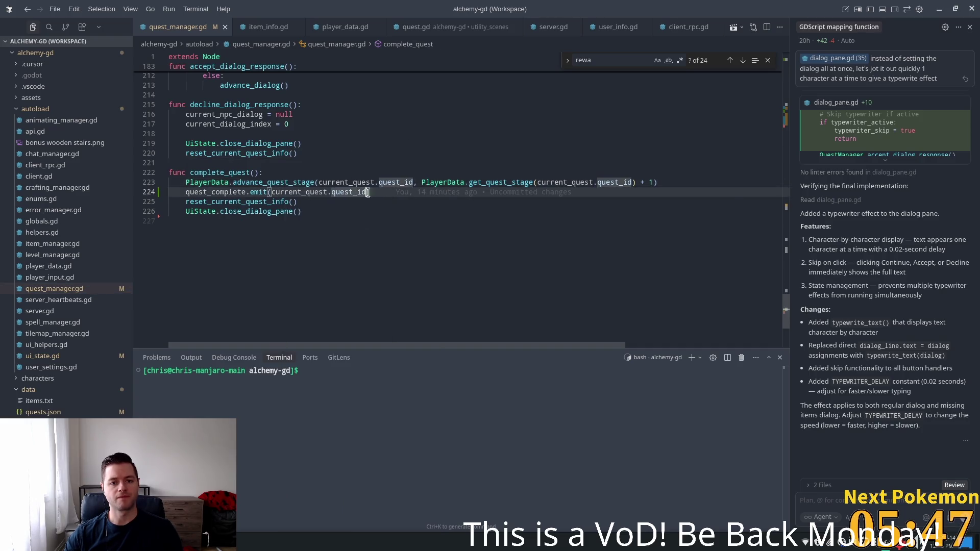
pyautogui.click(472, 190)
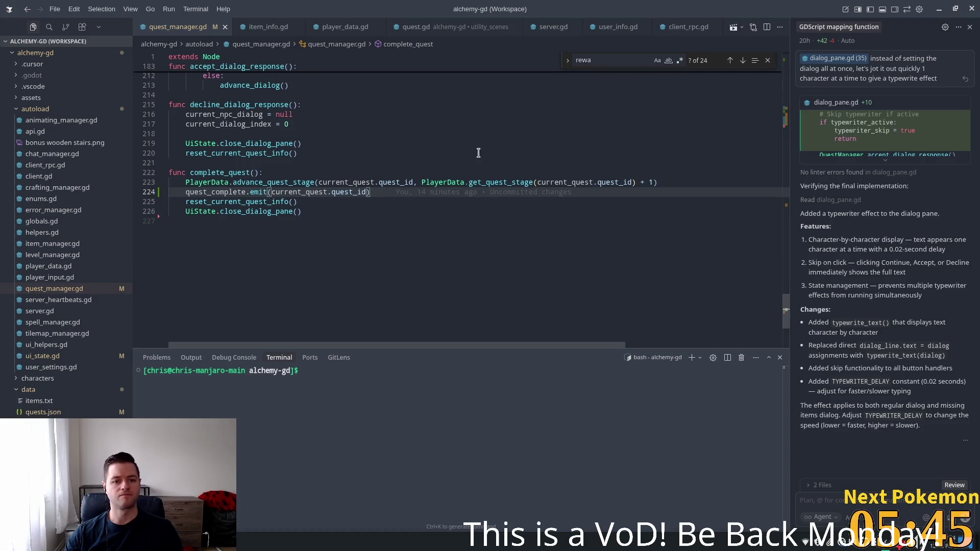
pyautogui.press('Up')
pyautogui.press('Up')
pyautogui.press('Return')
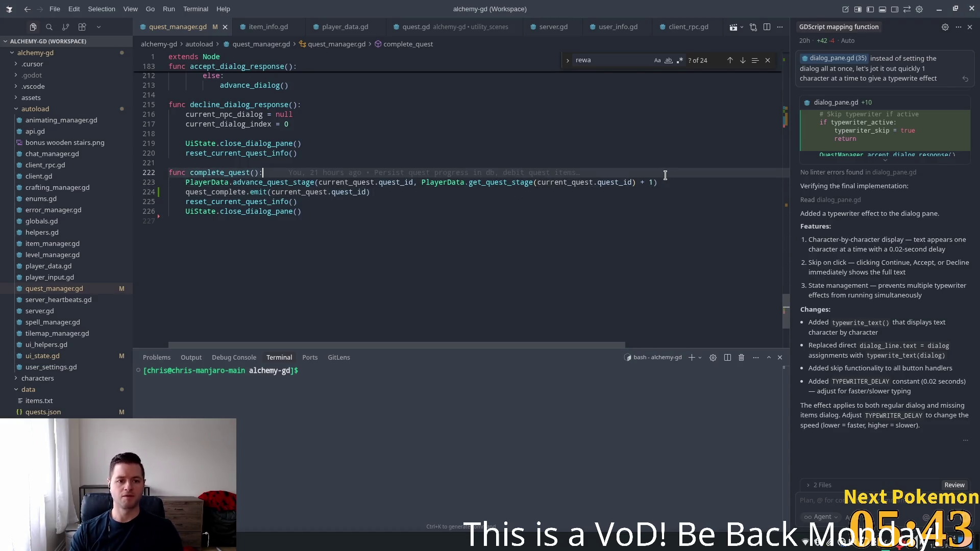
pyautogui.press('Tab')
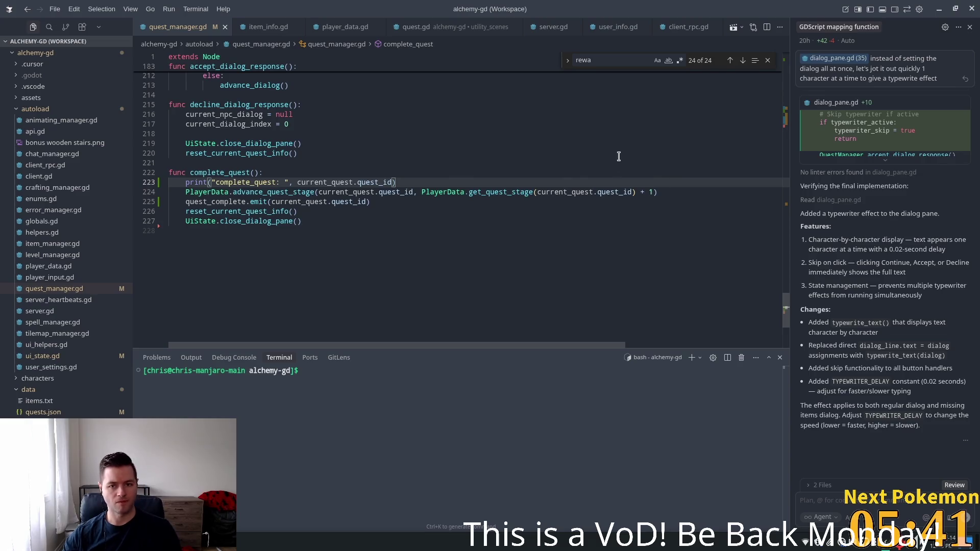
pyautogui.click(477, 170)
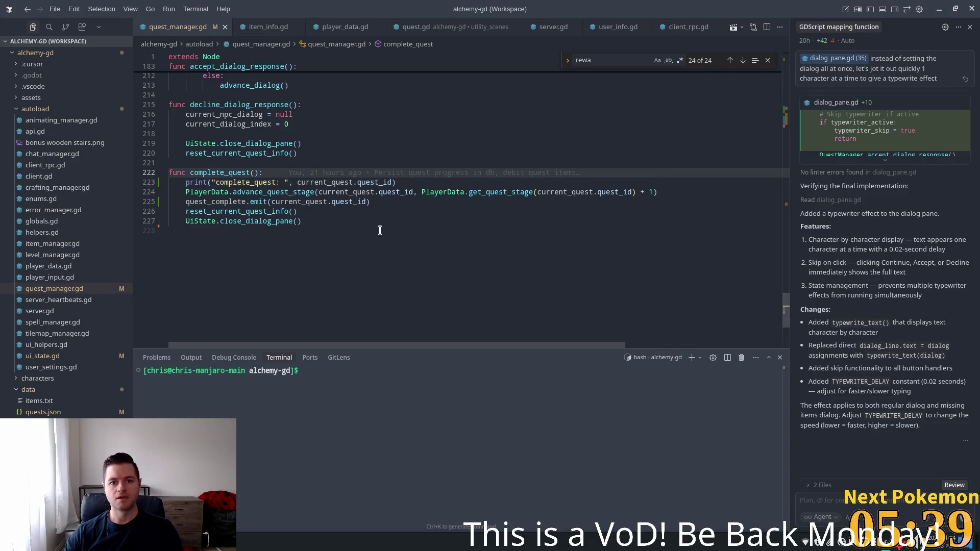
pyautogui.click(11, 542)
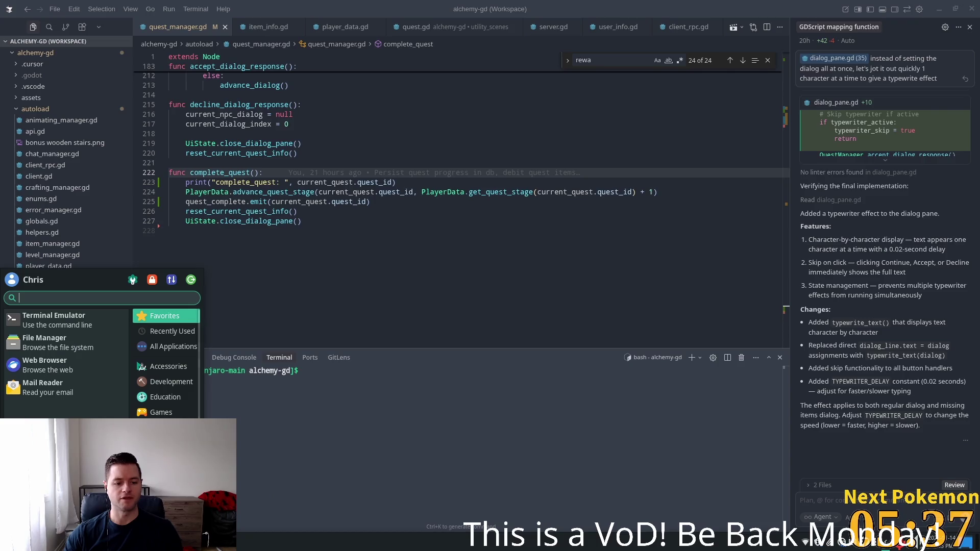
pyautogui.click(411, 450)
pyautogui.hotkey('alt', 'Tab')
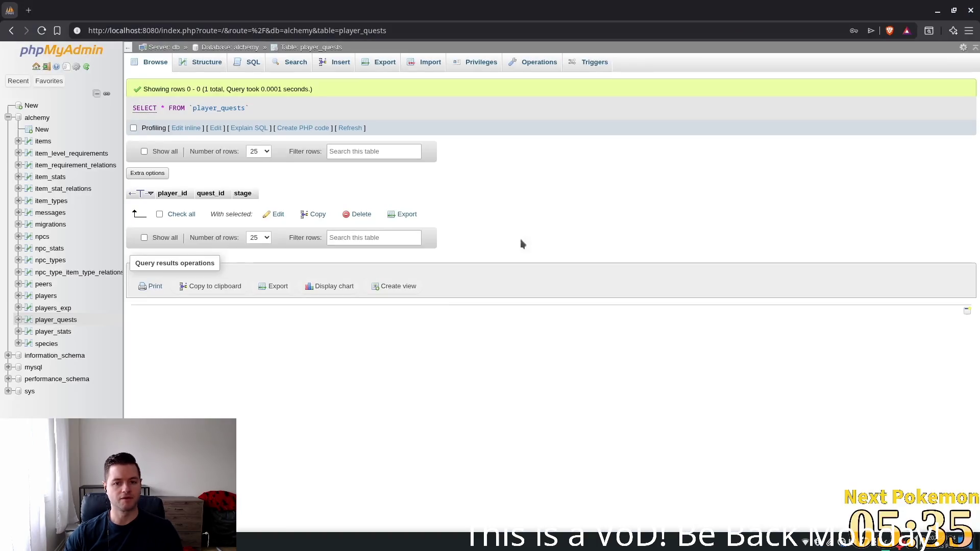
# Refresh the player_quests table and select quest 0's stage cell, then return to Cursor.
pyautogui.click(350, 128)
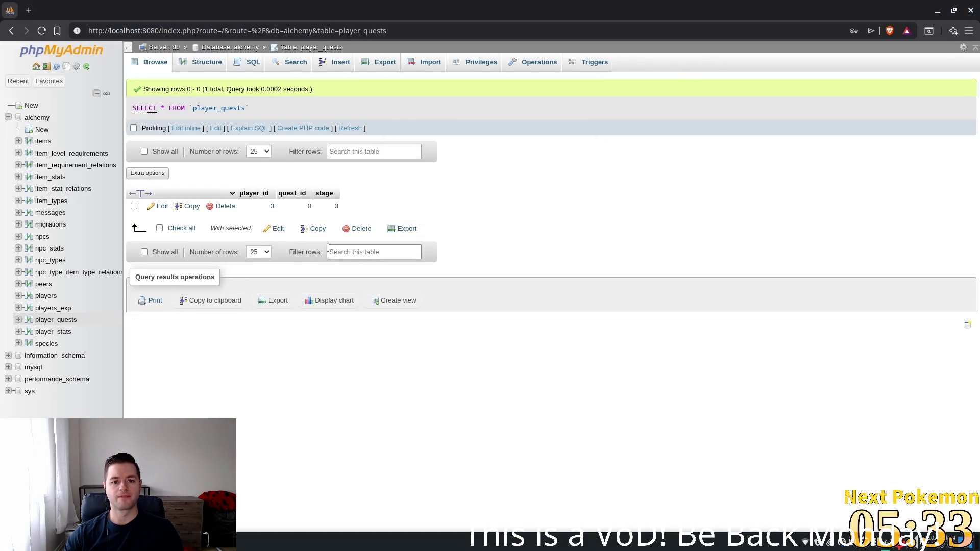
pyautogui.doubleClick(336, 206)
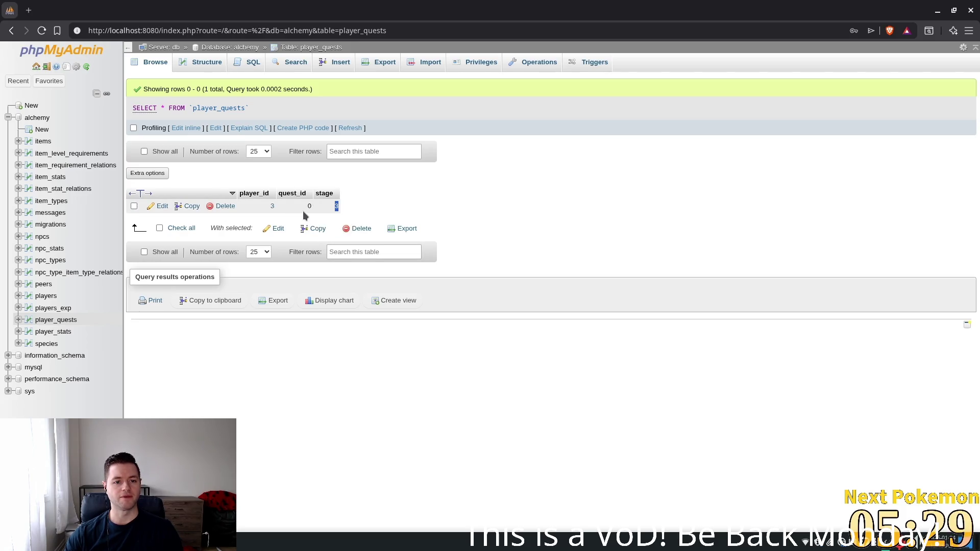
pyautogui.hotkey('alt', 'Tab')
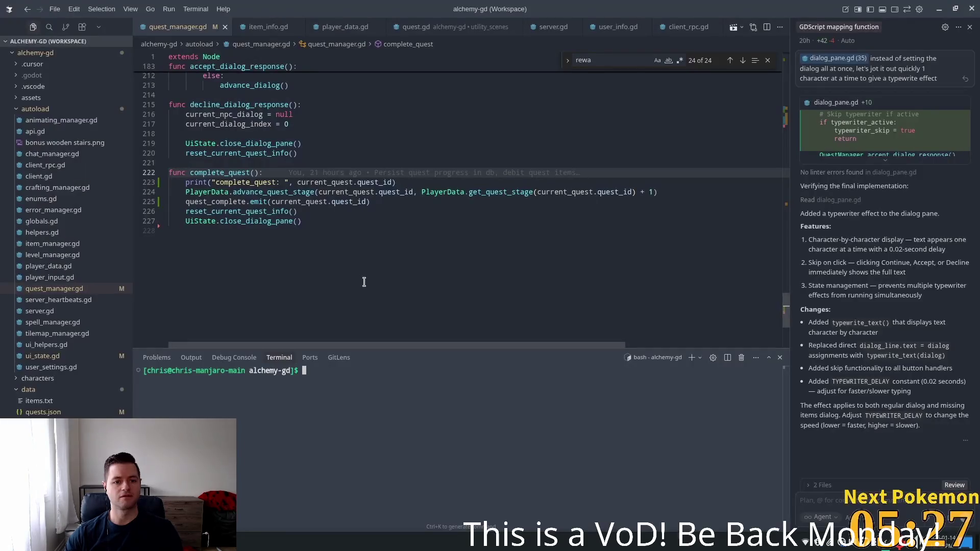
pyautogui.hotkey('alt', 'Tab')
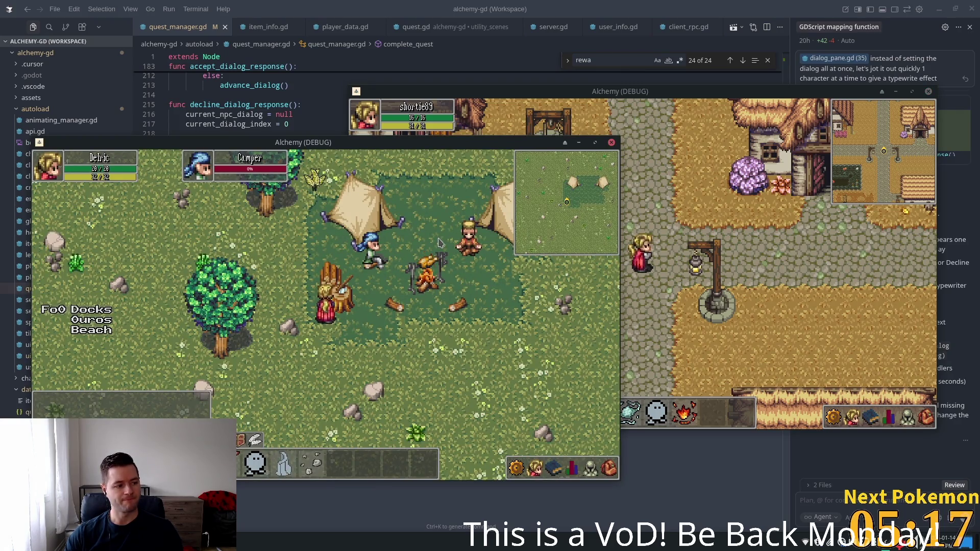
# Talk to the Camper twice and continue through his lines until the beef-cooking thank-you closes.
pyautogui.click(397, 257)
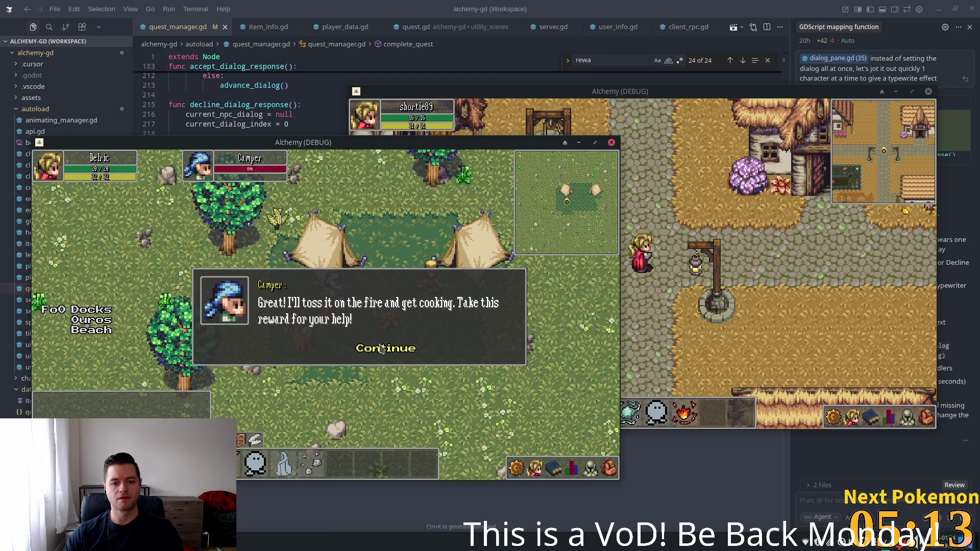
pyautogui.click(378, 350)
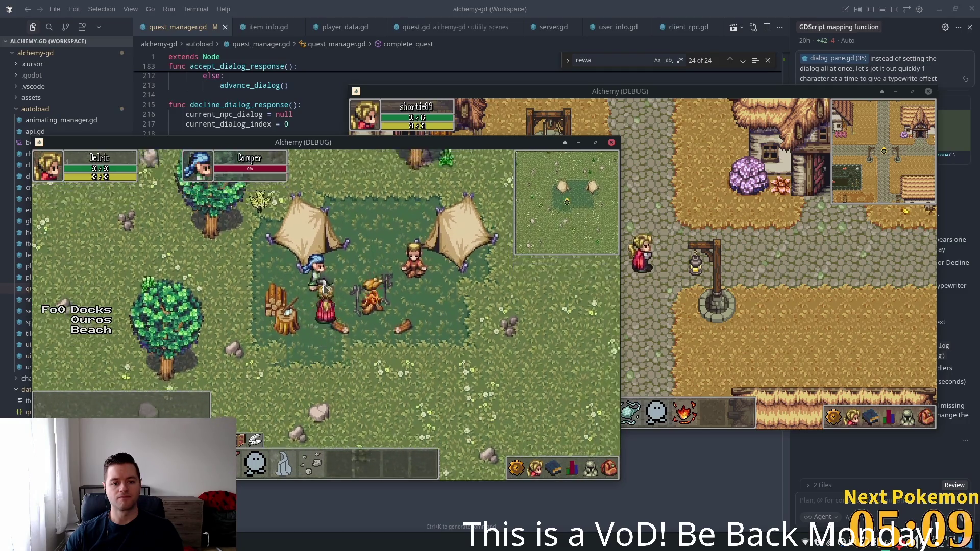
pyautogui.click(378, 349)
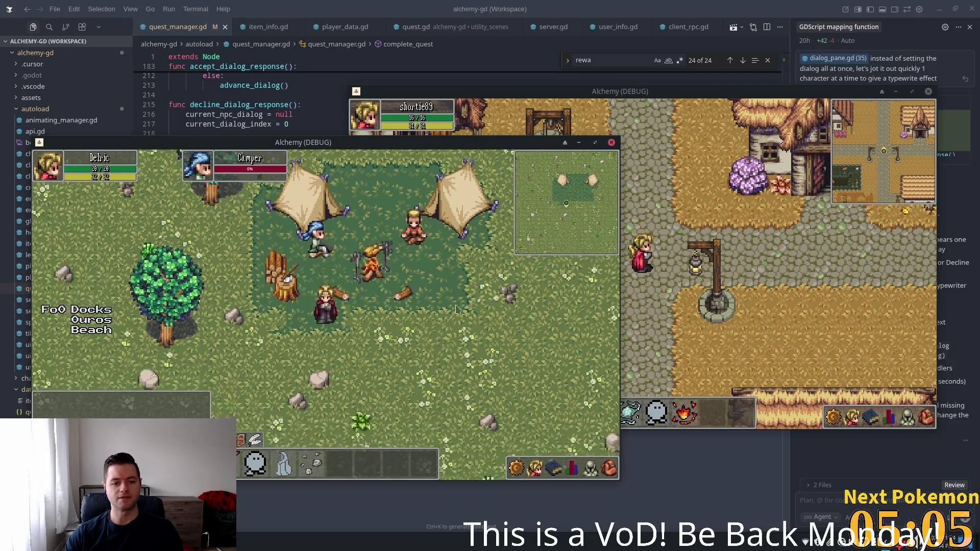
pyautogui.click(325, 301)
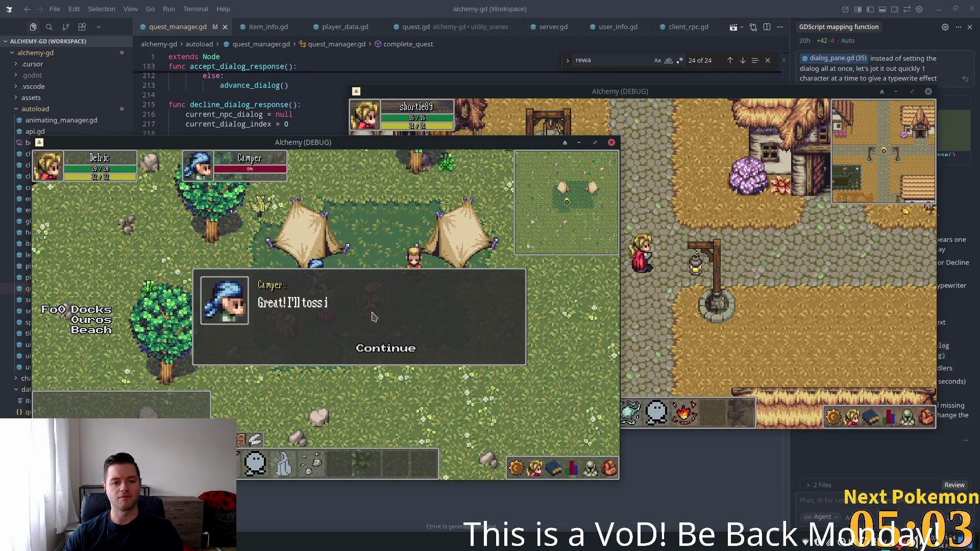
pyautogui.click(386, 351)
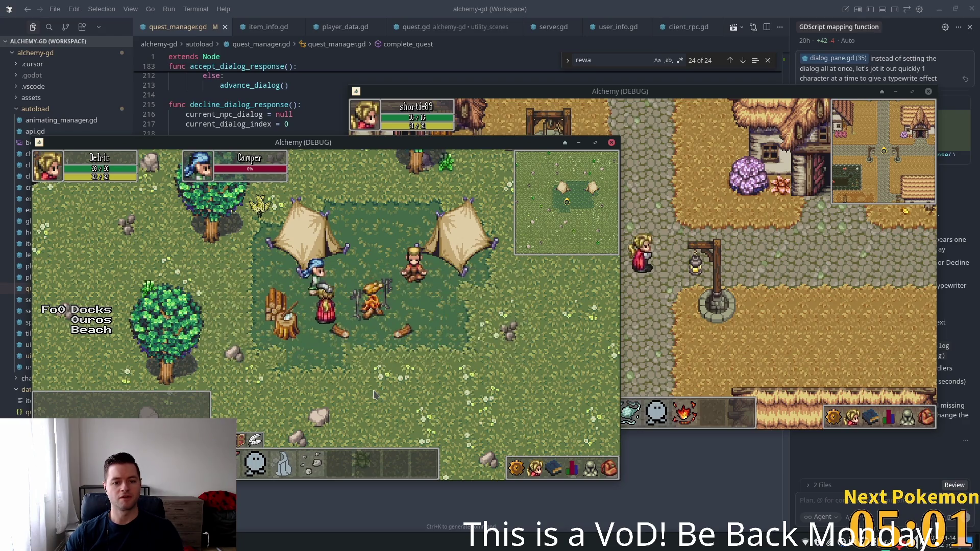
pyautogui.hotkey('alt', 'Tab')
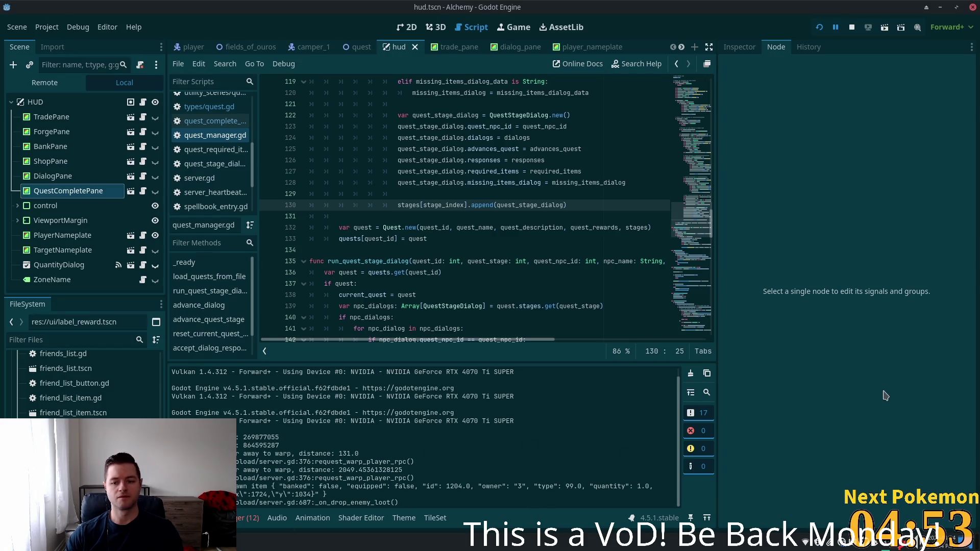
# Refresh player_quests in phpMyAdmin to confirm quest 0 is saved at stage 3, then return to Cursor.
pyautogui.hotkey('alt', 'Tab')
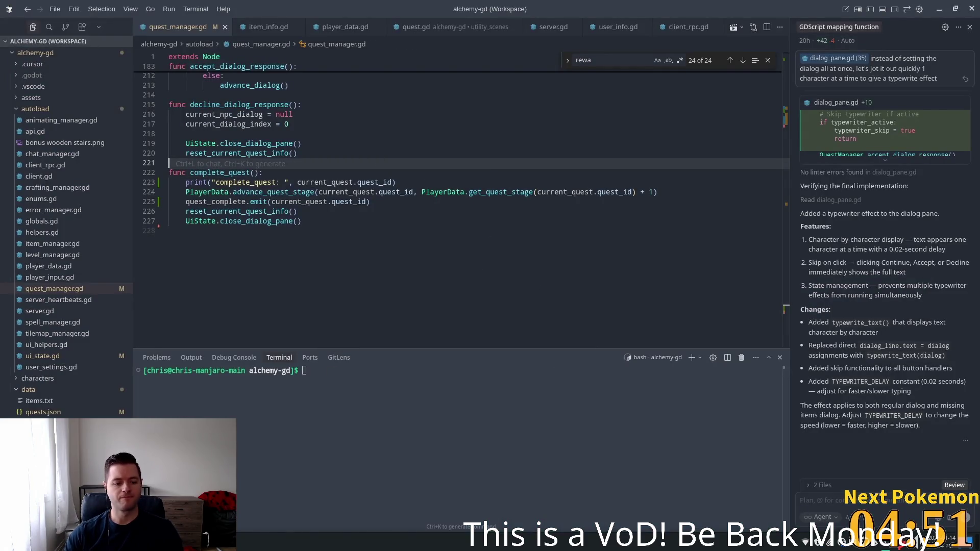
pyautogui.hotkey('alt', 'Tab')
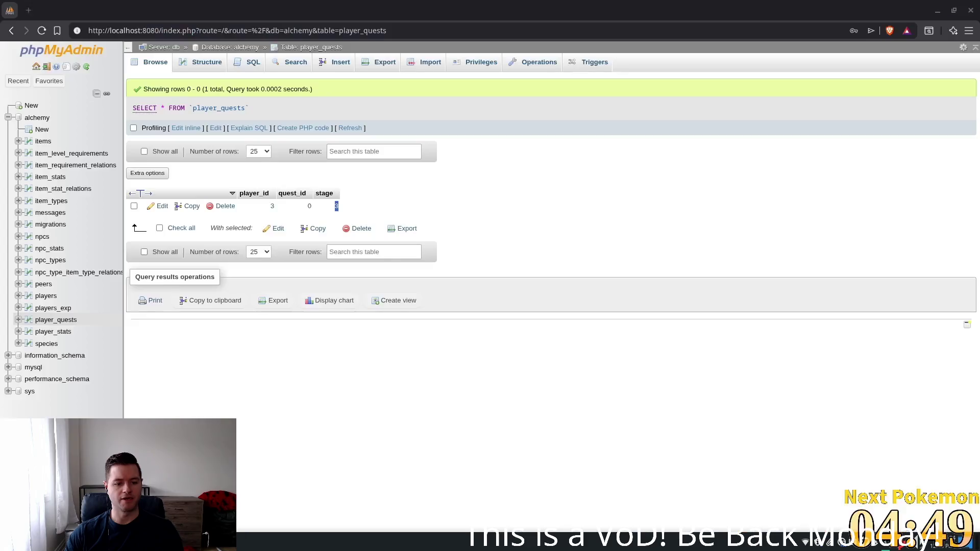
pyautogui.click(350, 128)
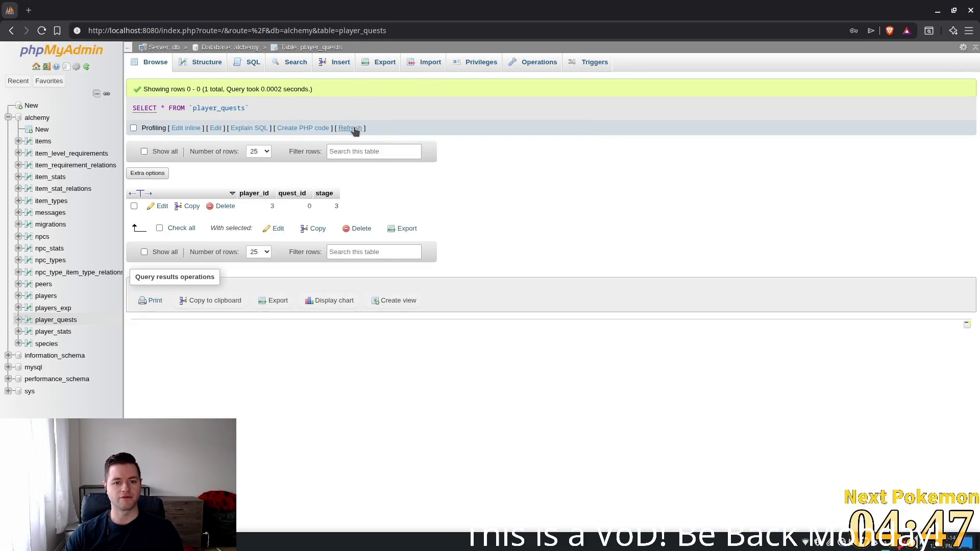
pyautogui.hotkey('alt', 'Tab')
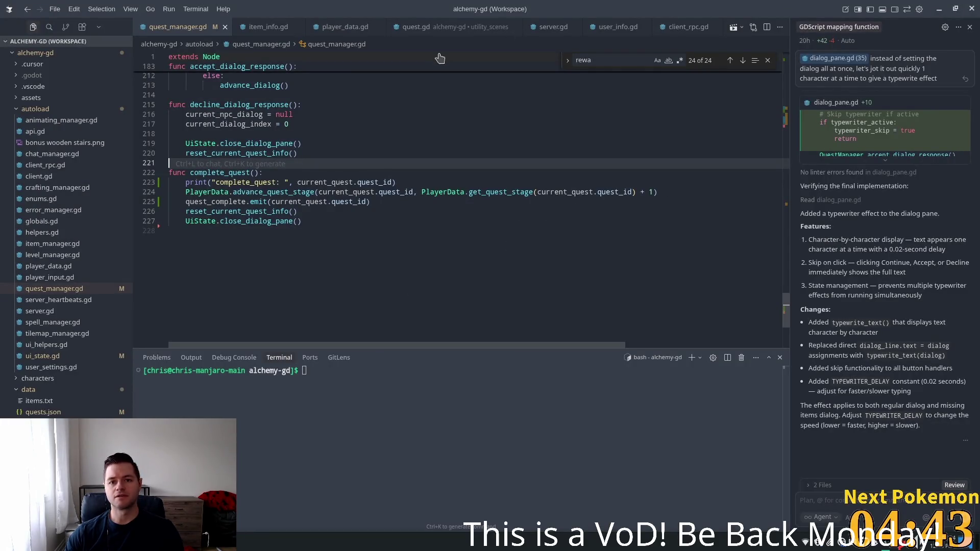
pyautogui.scroll(5, 197, 30)
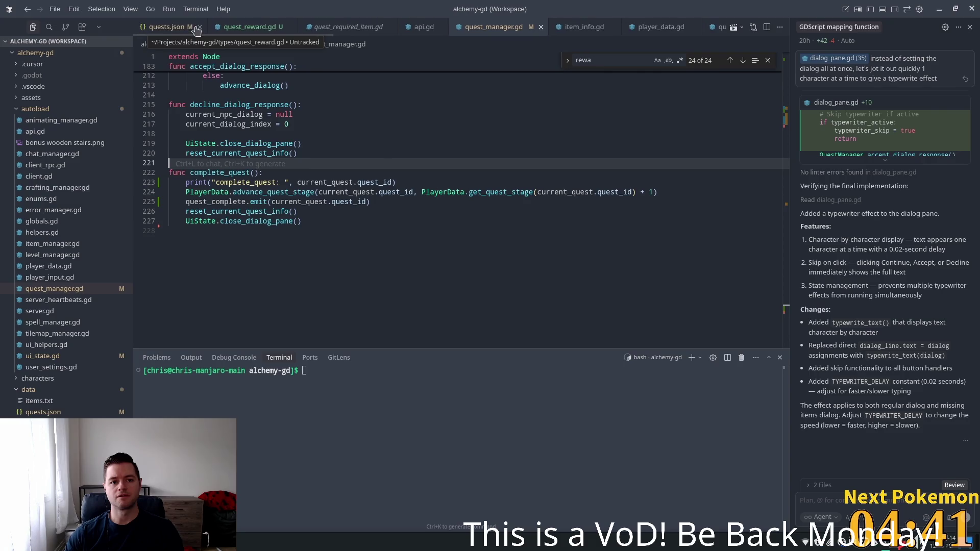
pyautogui.click(194, 28)
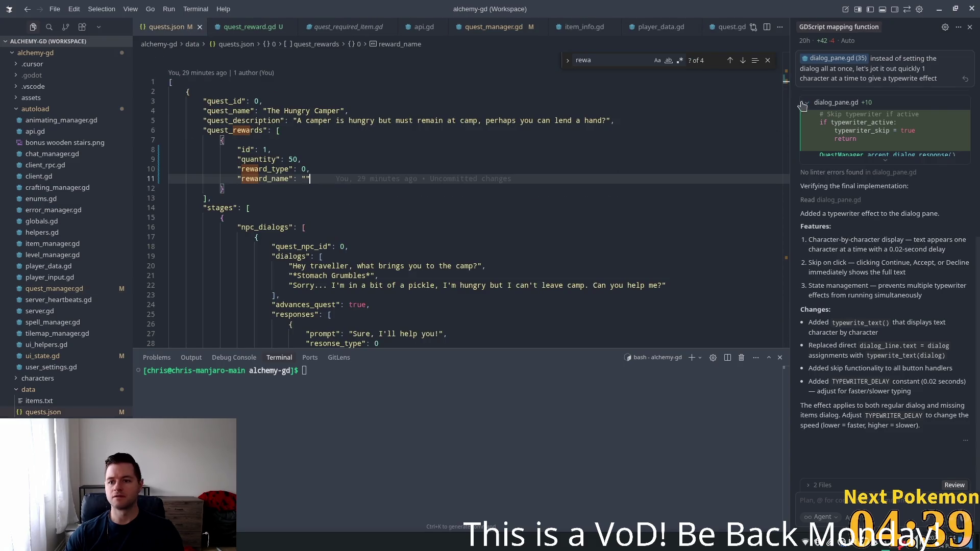
pyautogui.scroll(-4, 785, 130)
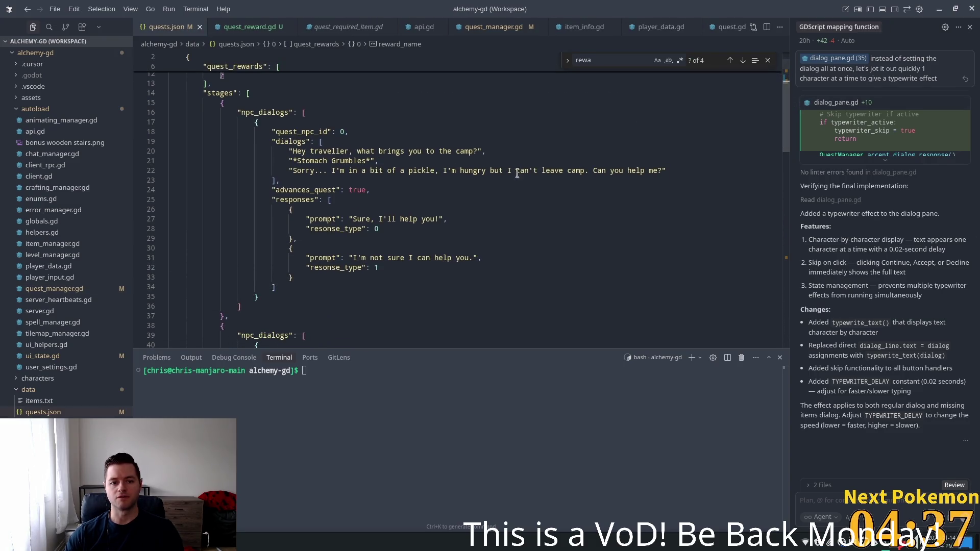
pyautogui.scroll(-10, 779, 196)
pyautogui.moveTo(779, 196)
pyautogui.mouseDown()
pyautogui.moveTo(791, 279)
pyautogui.moveTo(779, 115)
pyautogui.moveTo(767, 264)
pyautogui.mouseUp()
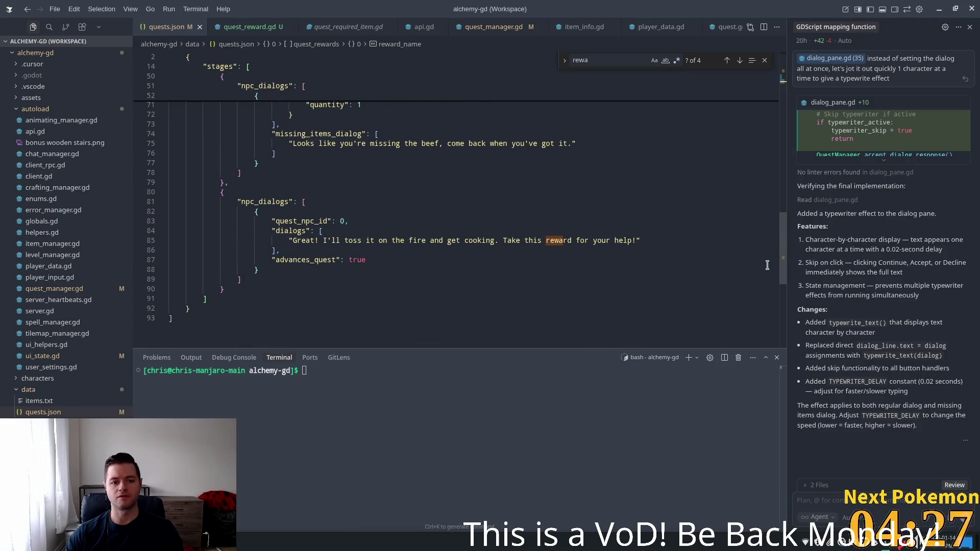
pyautogui.click(356, 258)
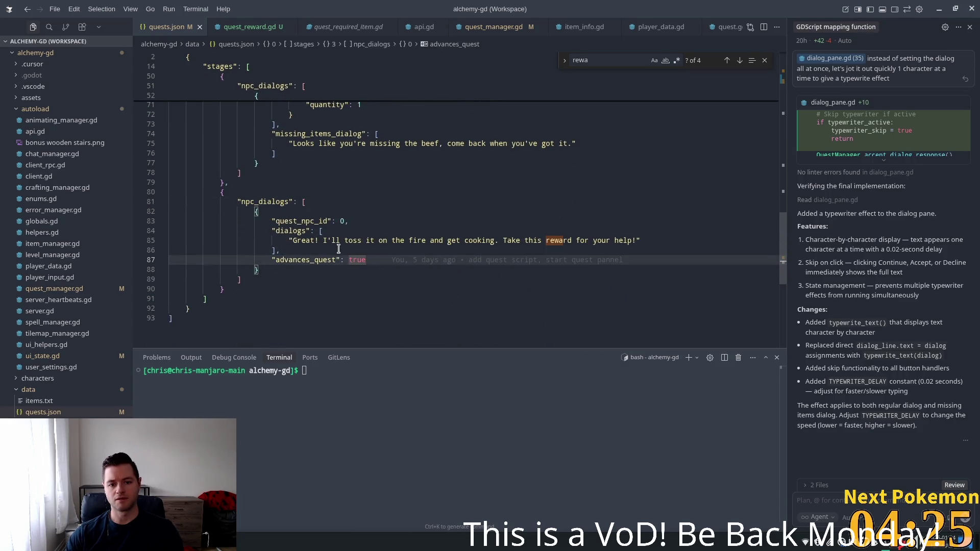
pyautogui.doubleClick(309, 260)
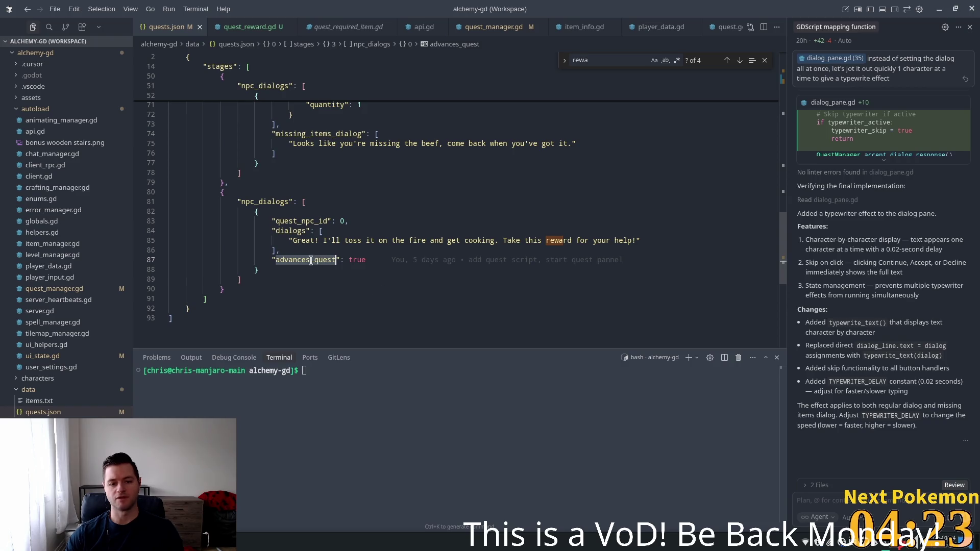
pyautogui.click(291, 250)
pyautogui.click(311, 230)
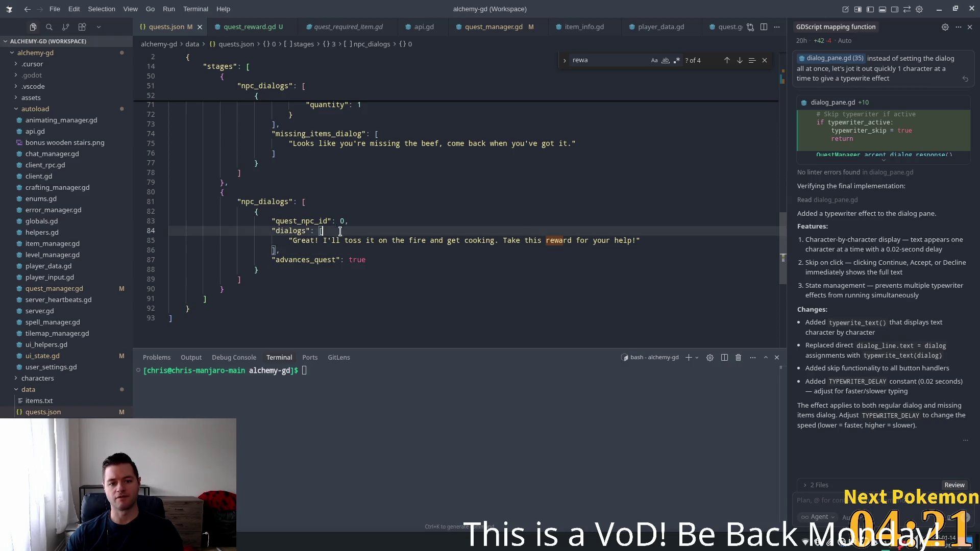
pyautogui.click(292, 250)
pyautogui.moveTo(332, 231); pyautogui.dragTo(306, 250)
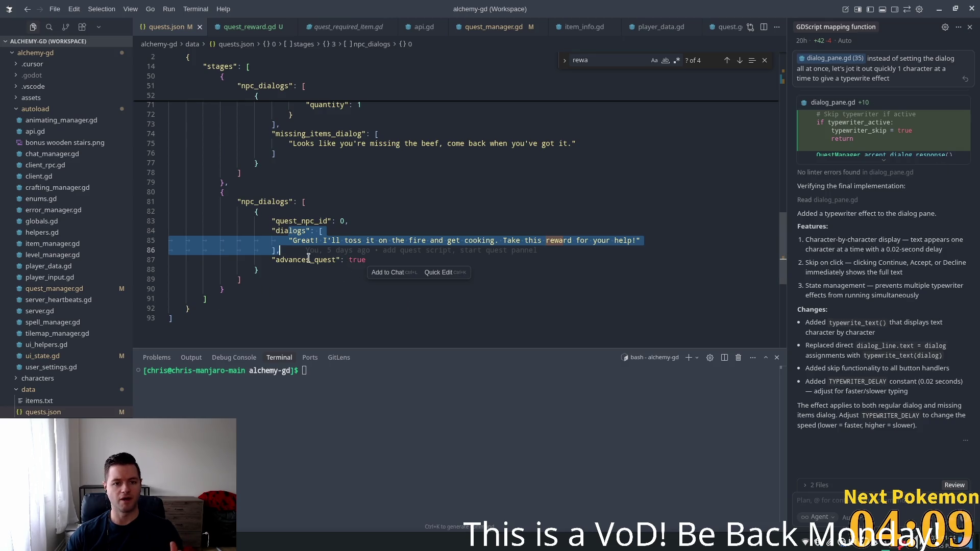
pyautogui.hotkey('ctrl', 'Tab')
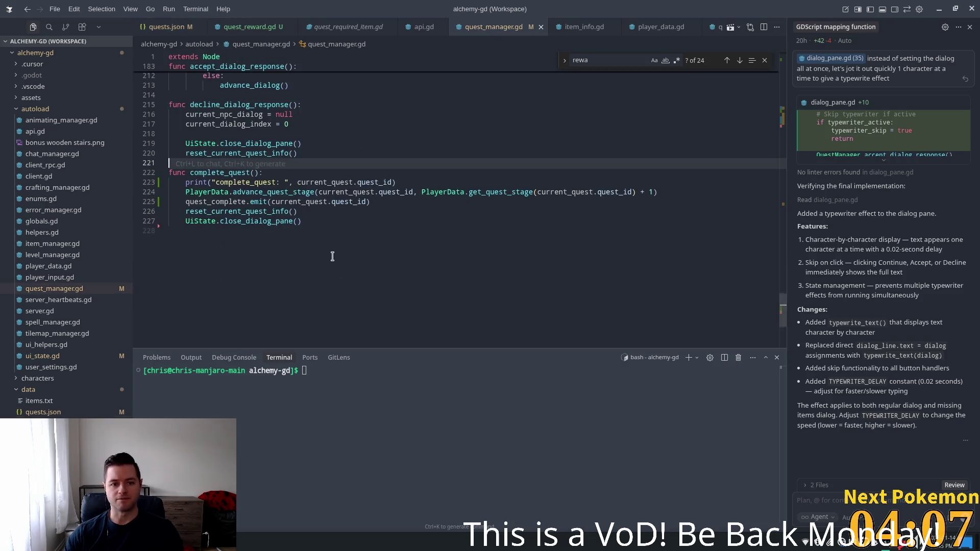
# Inspect how advance_quest_stage declares current_stage from get_quest_stage and increments it.
pyautogui.scroll(8, 302, 295)
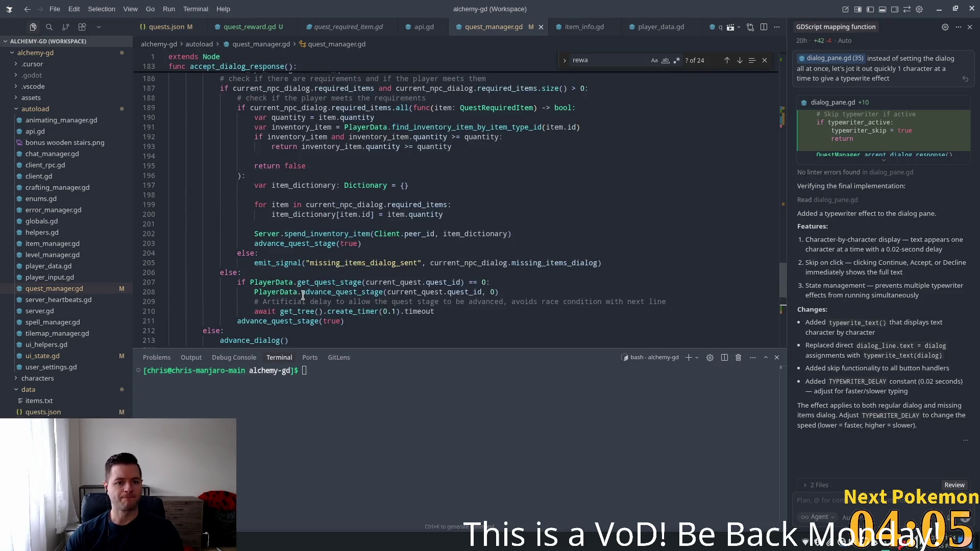
pyautogui.scroll(4, 303, 296)
pyautogui.scroll(5, 262, 157)
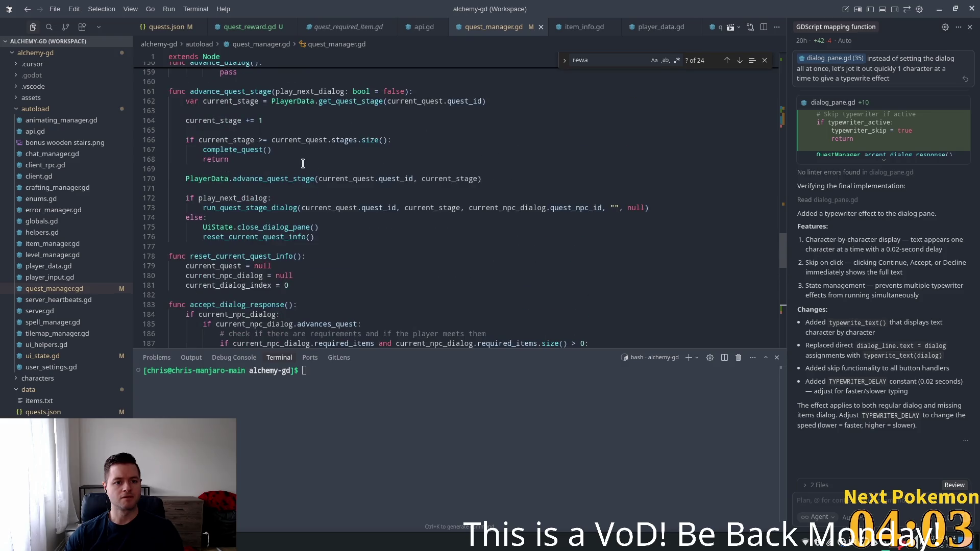
pyautogui.click(221, 91)
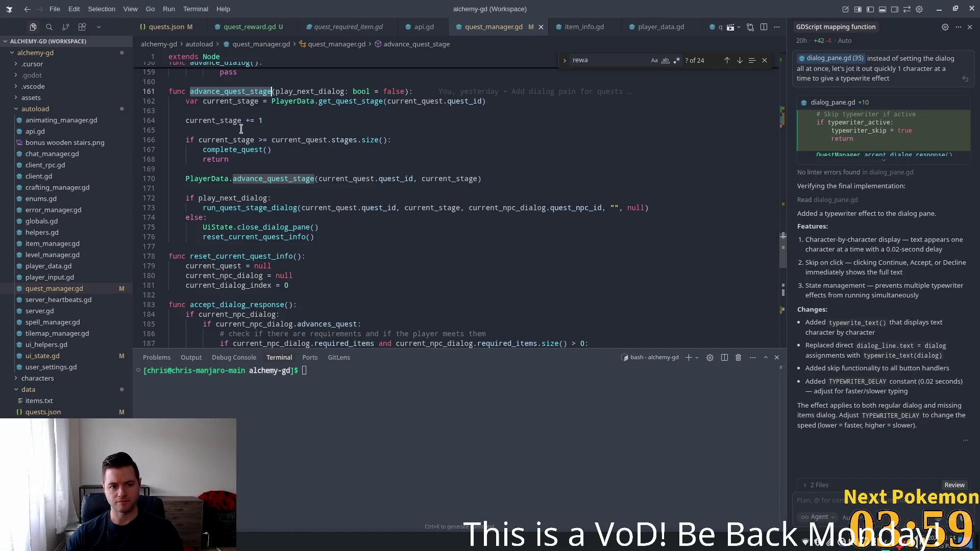
pyautogui.doubleClick(247, 120)
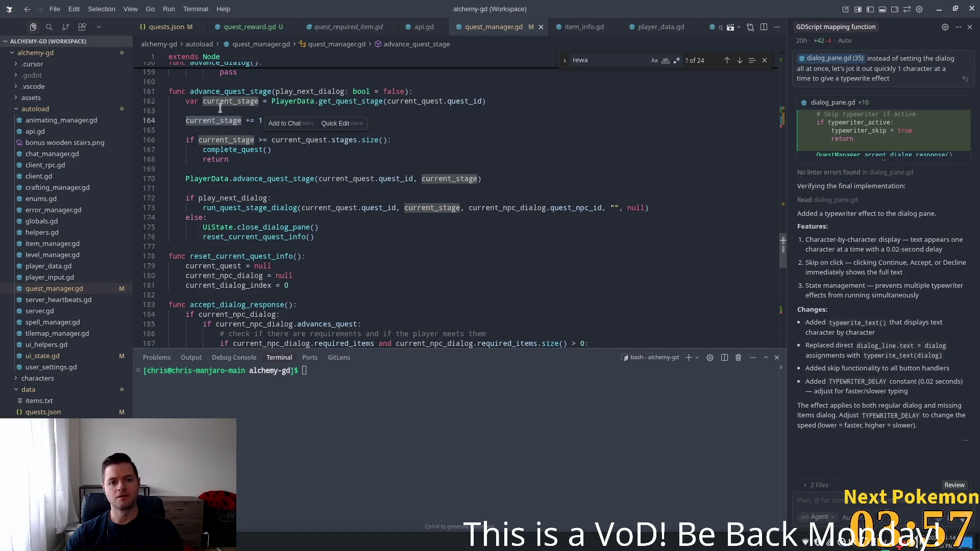
pyautogui.doubleClick(243, 101)
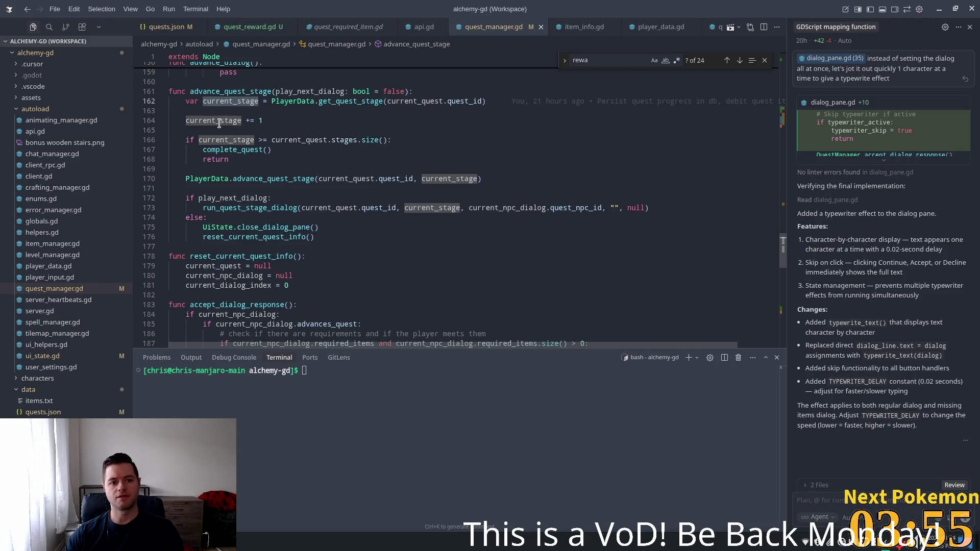
pyautogui.click(254, 121)
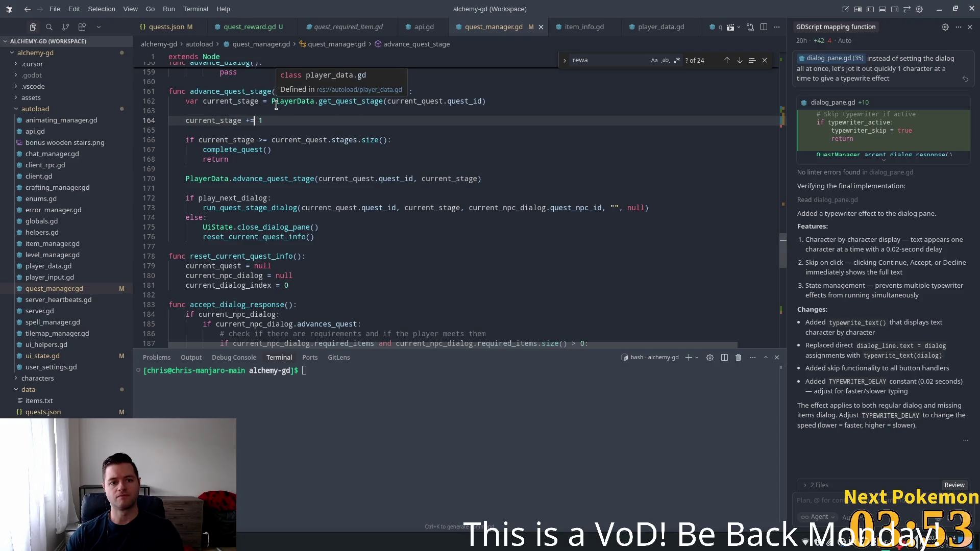
pyautogui.doubleClick(352, 101)
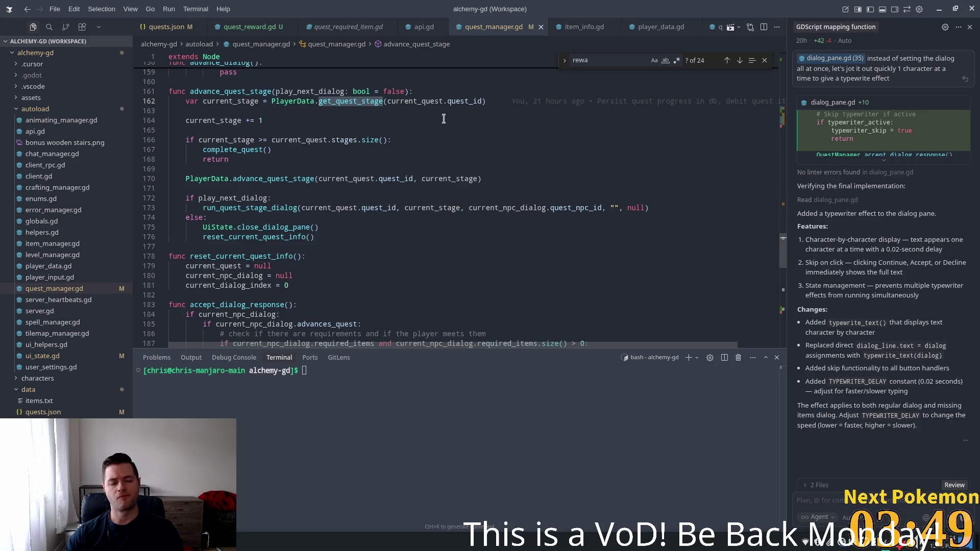
# Examine the line 166 stage-count check that calls complete_quest on line 167.
pyautogui.click(322, 149)
pyautogui.click(254, 139)
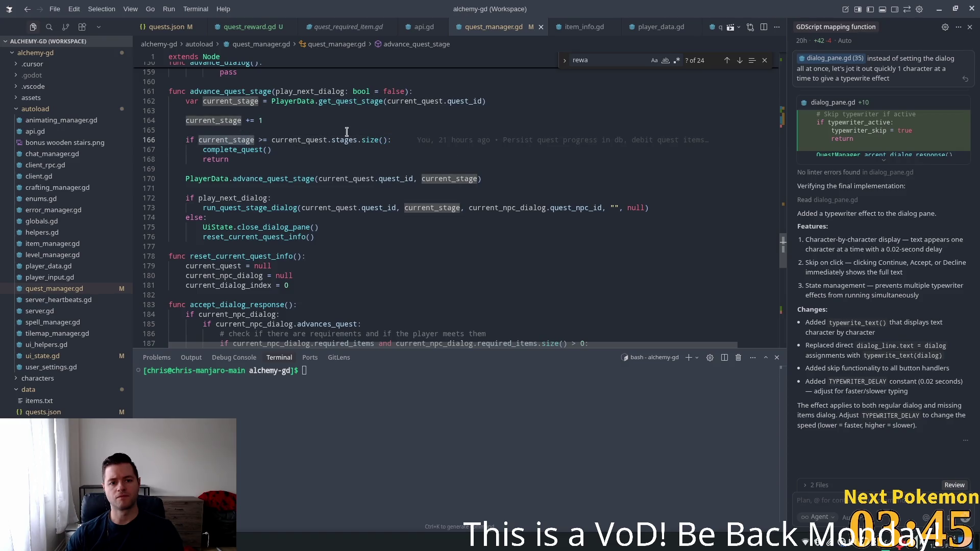
pyautogui.click(368, 140)
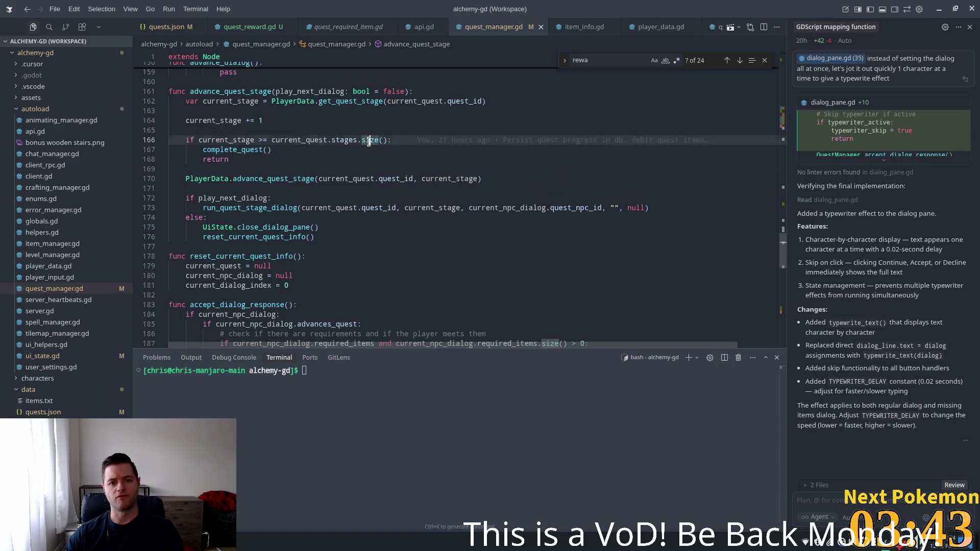
pyautogui.click(272, 140)
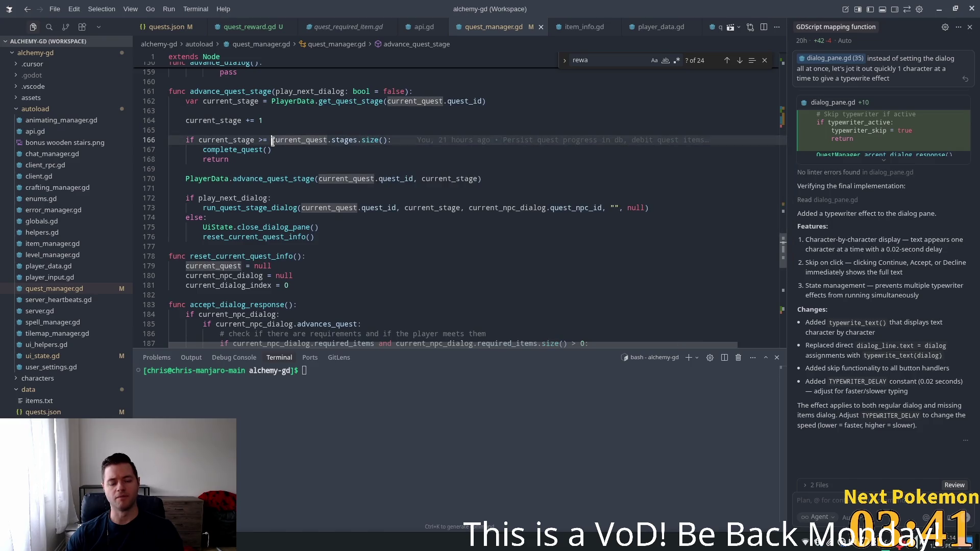
pyautogui.doubleClick(267, 140)
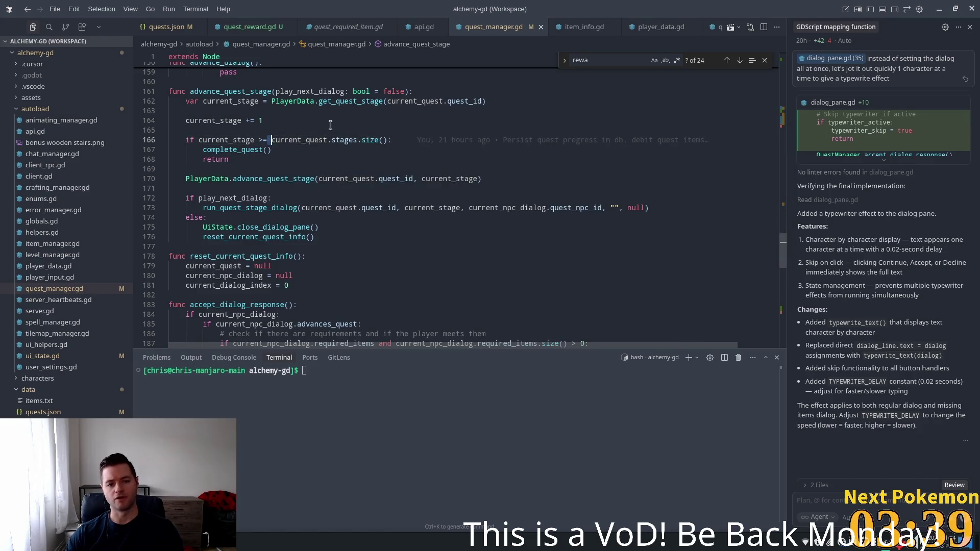
pyautogui.doubleClick(233, 149)
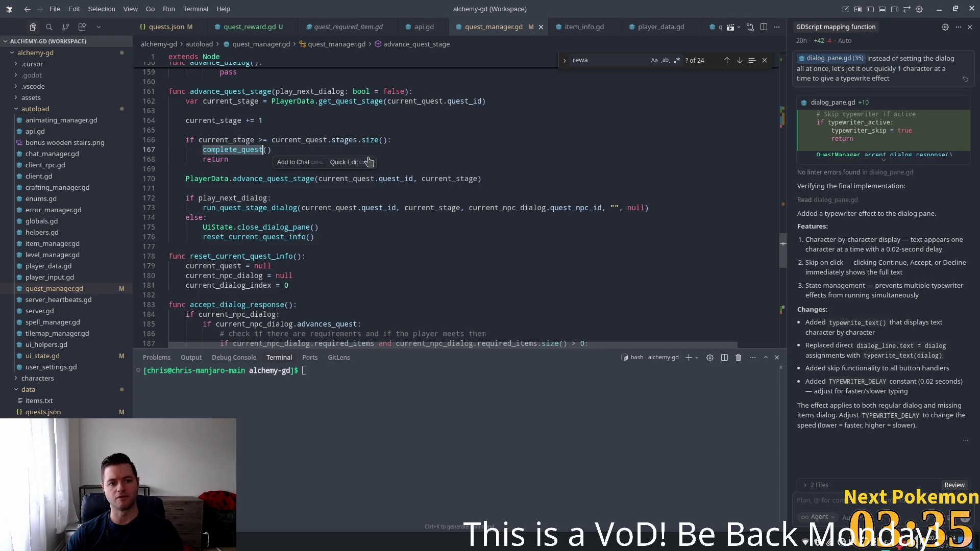
pyautogui.moveTo(297, 143)
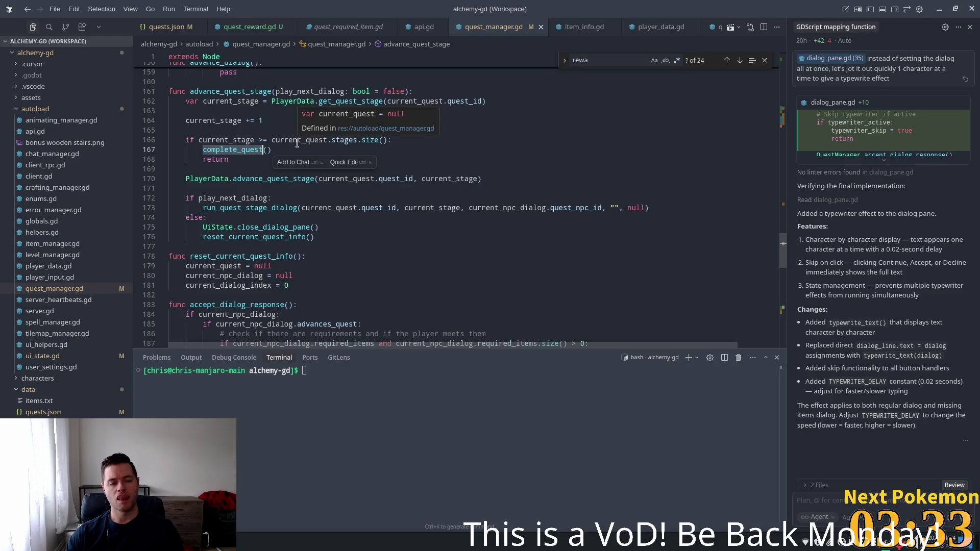
pyautogui.click(307, 123)
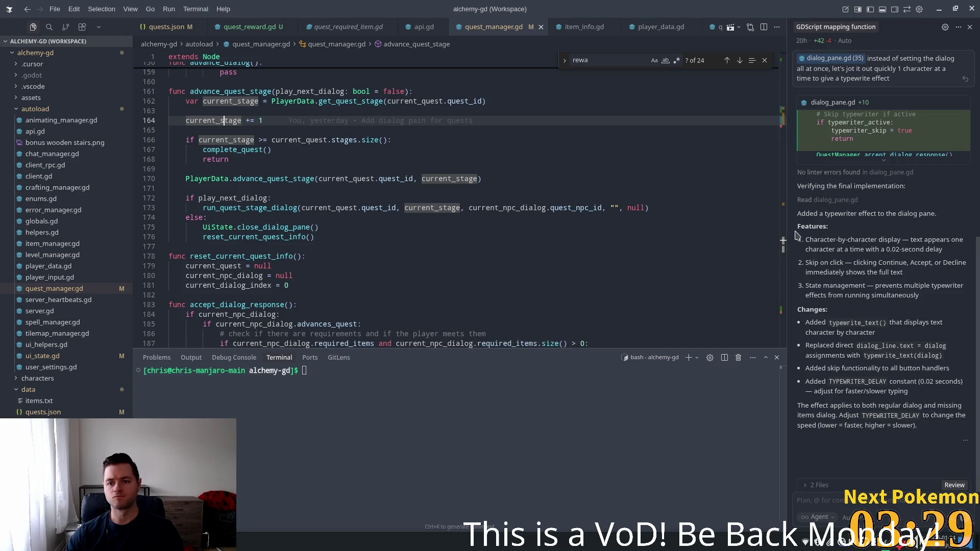
# Trace where dialog_sent is emitted inside run_quest_stage_dialog.
pyautogui.scroll(3, 786, 233)
pyautogui.scroll(5, 786, 232)
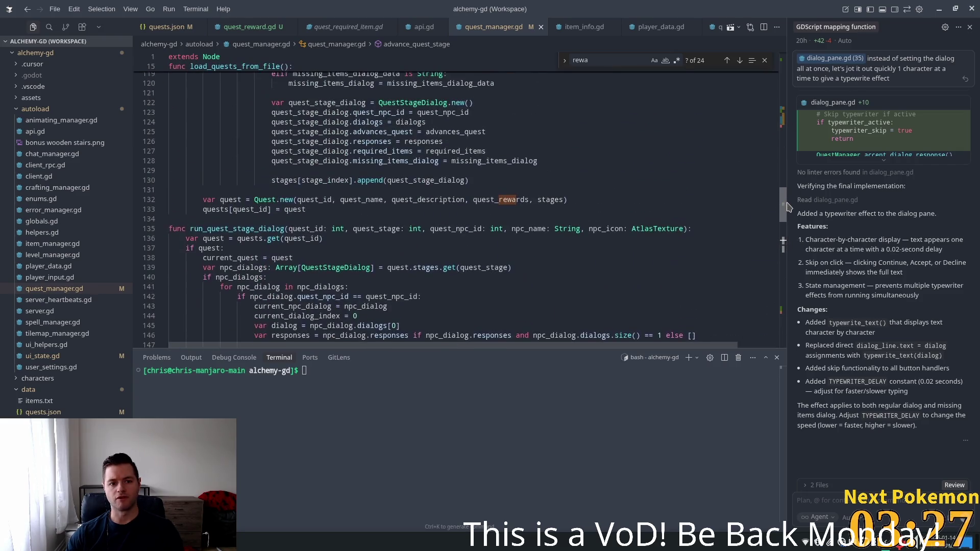
pyautogui.scroll(-4, 790, 226)
pyautogui.scroll(2, 790, 226)
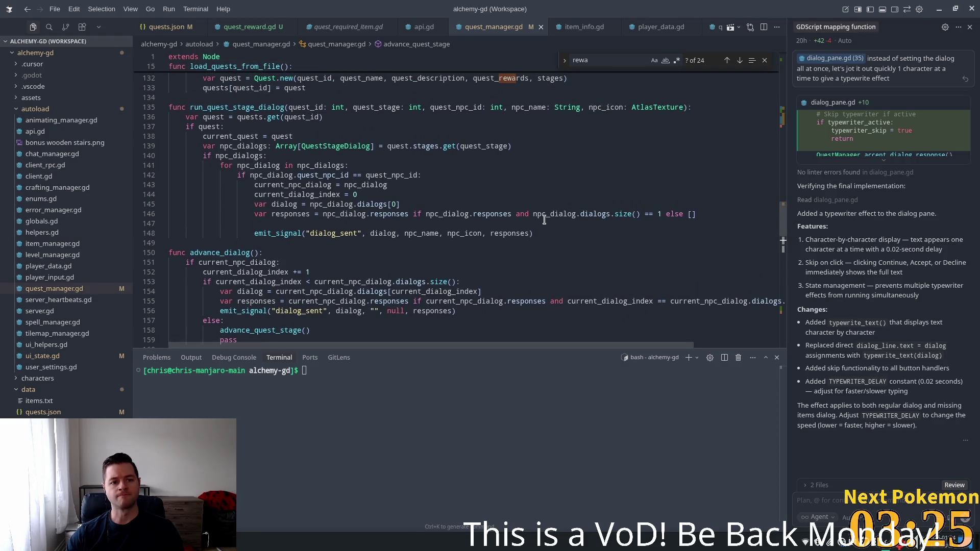
pyautogui.moveTo(282, 184)
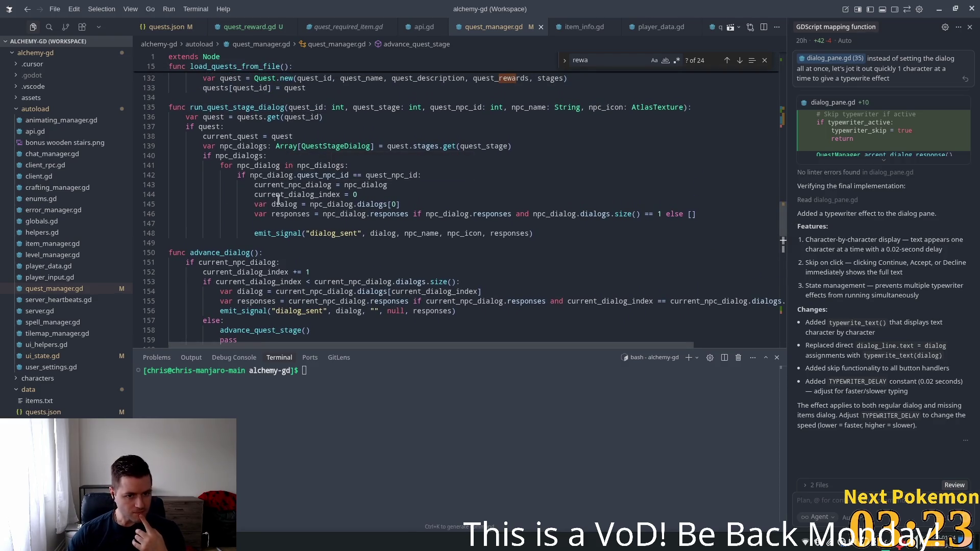
pyautogui.click(326, 233)
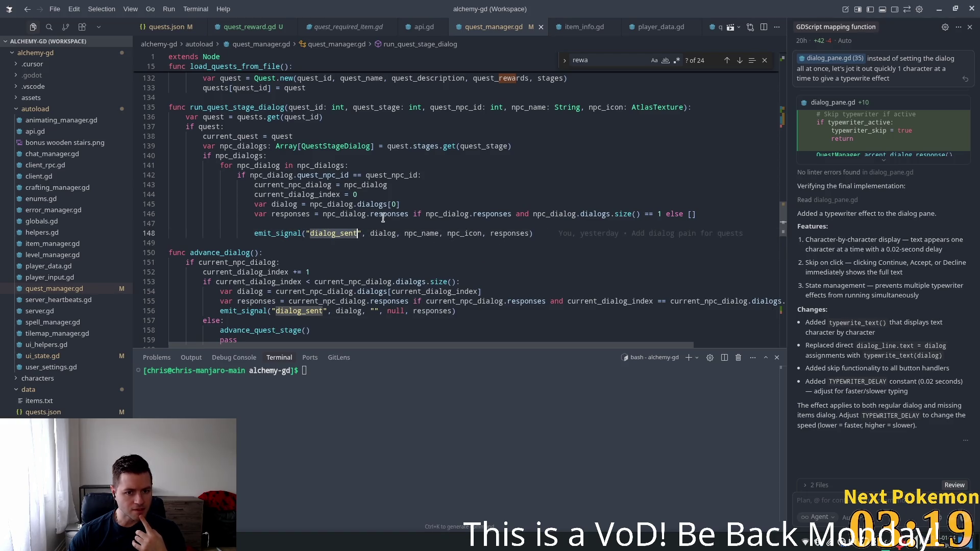
pyautogui.moveTo(383, 214)
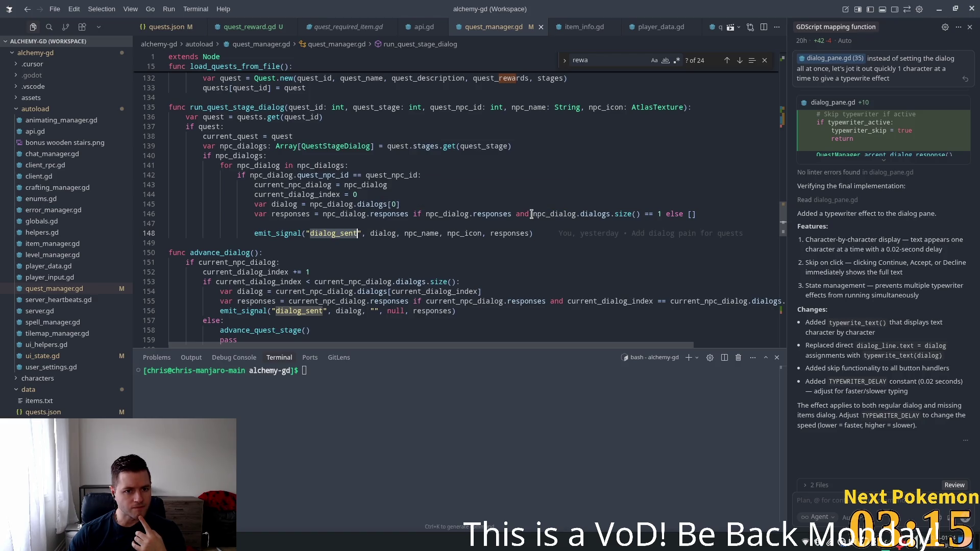
pyautogui.click(238, 108)
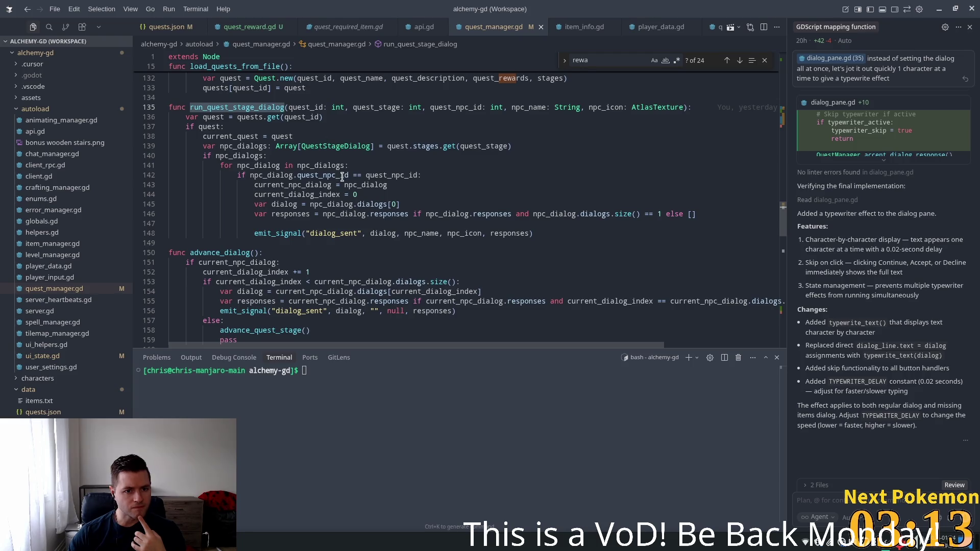
# Search the whole workspace for dialog_sent from the emit_signal call on line 148.
pyautogui.moveTo(342, 176)
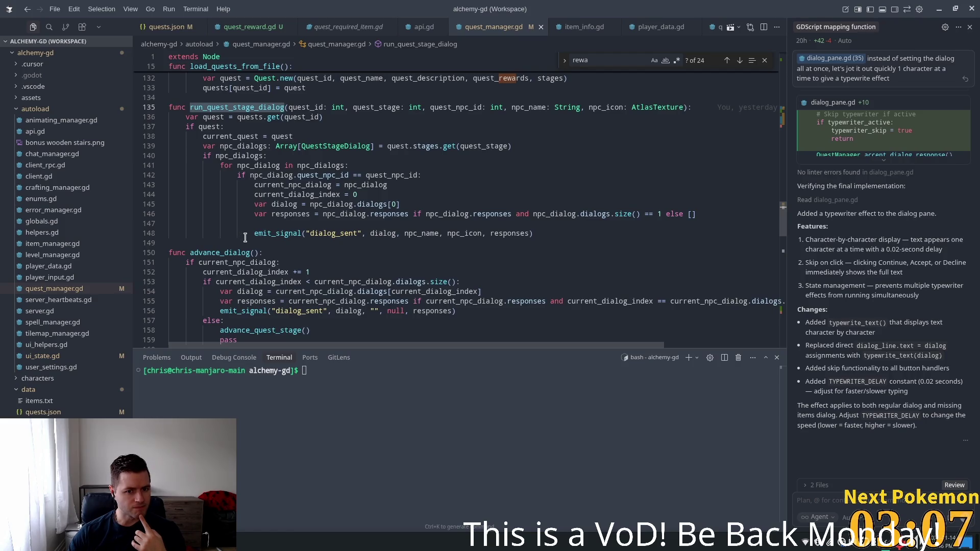
pyautogui.scroll(5, 255, 235)
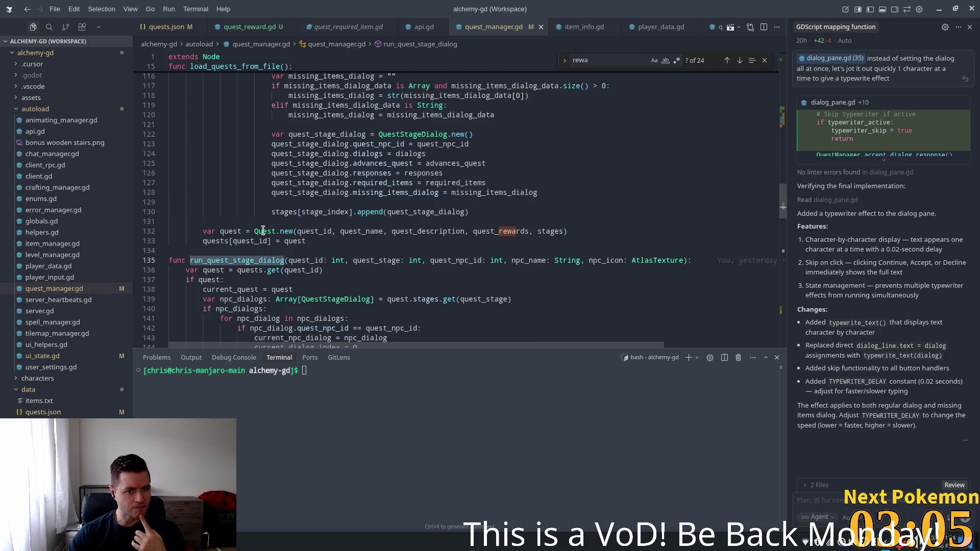
pyautogui.scroll(-4, 262, 230)
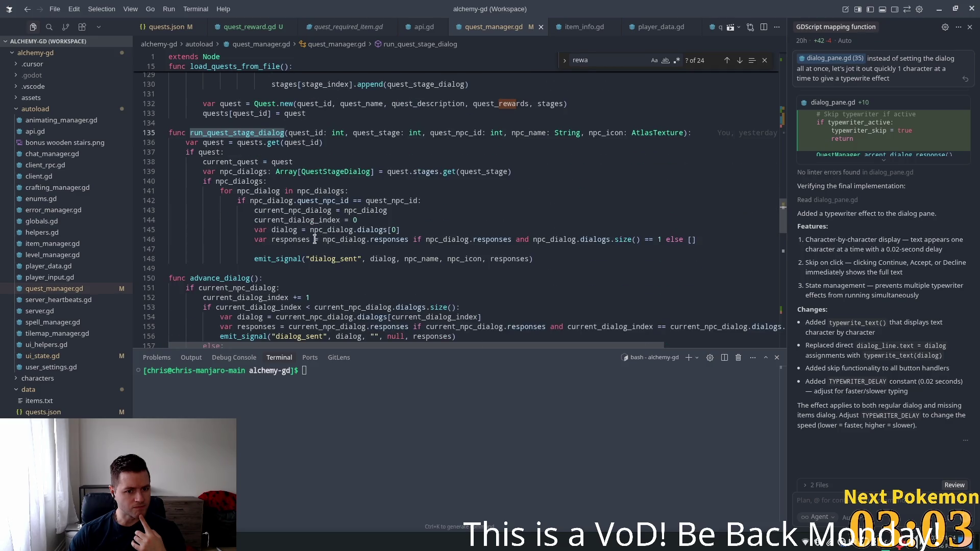
pyautogui.click(281, 259)
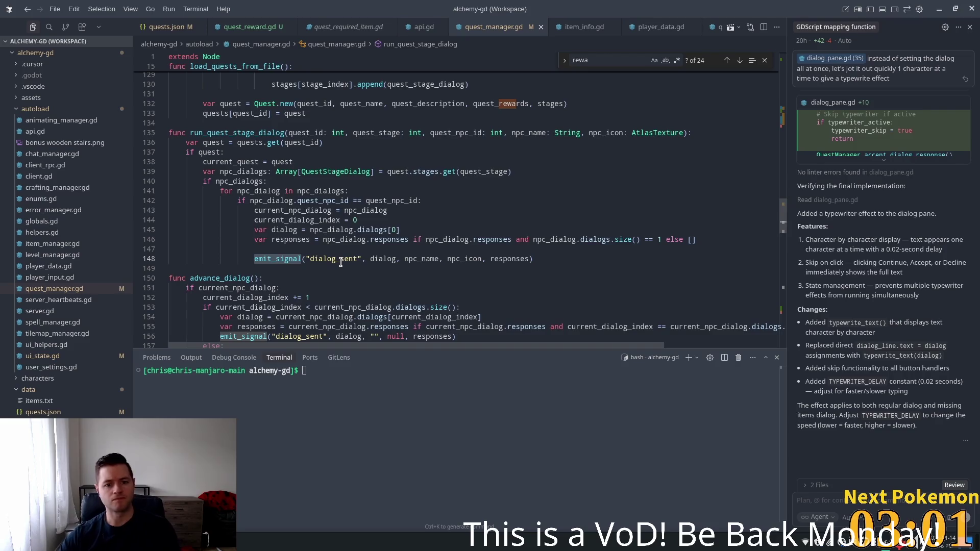
pyautogui.click(341, 260)
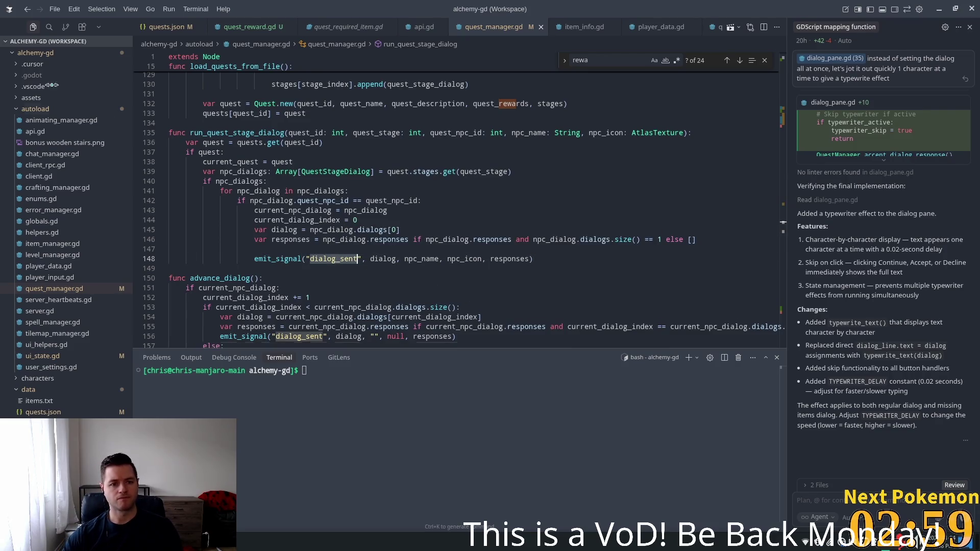
pyautogui.click(49, 27)
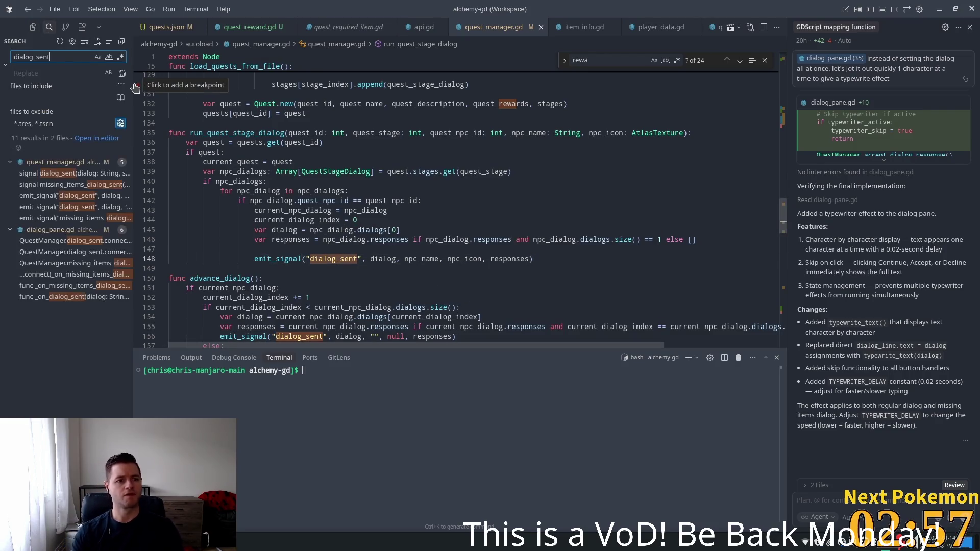
# Open dialog_pane.gd's dialog_sent connection and its _on_dialog_sent handler calling open_dialog_pane.
pyautogui.write('.conn')
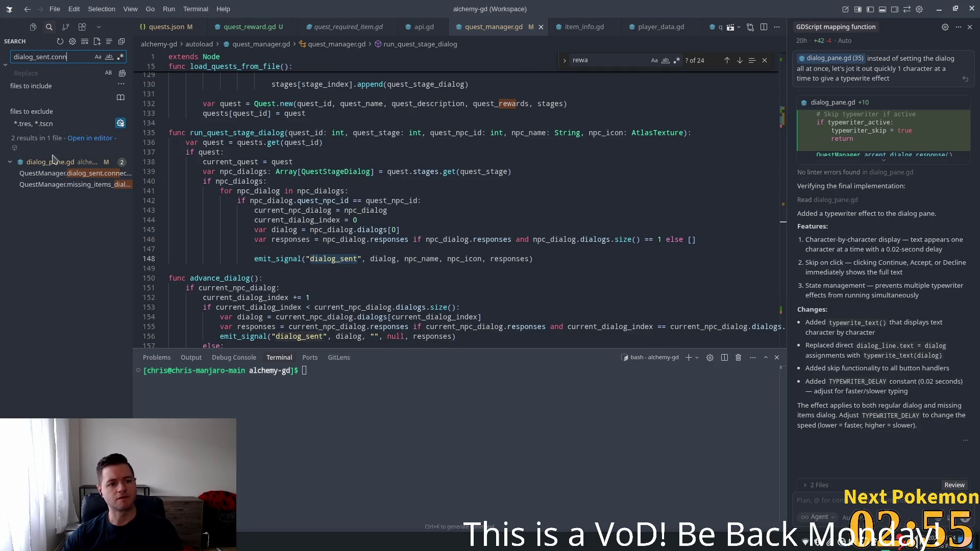
pyautogui.click(53, 174)
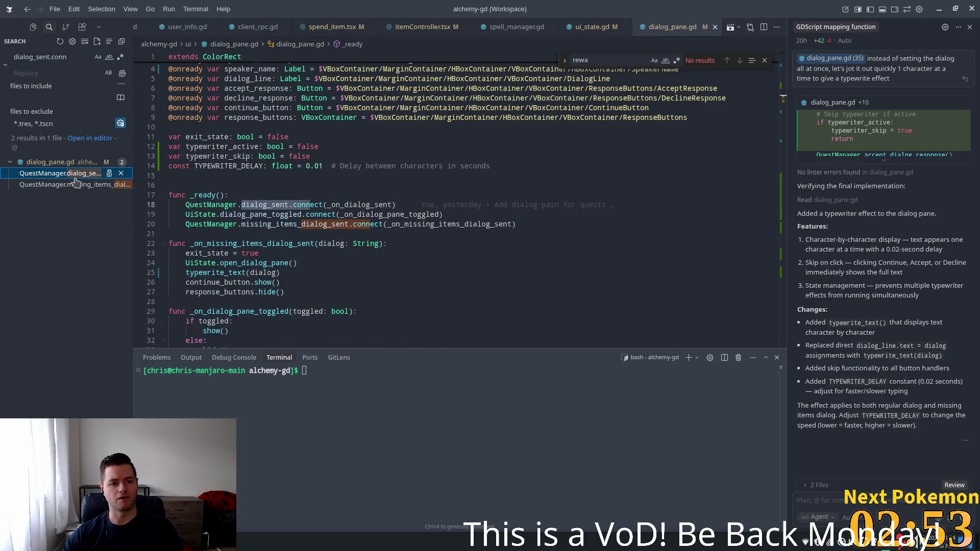
pyautogui.click(56, 184)
pyautogui.click(328, 164)
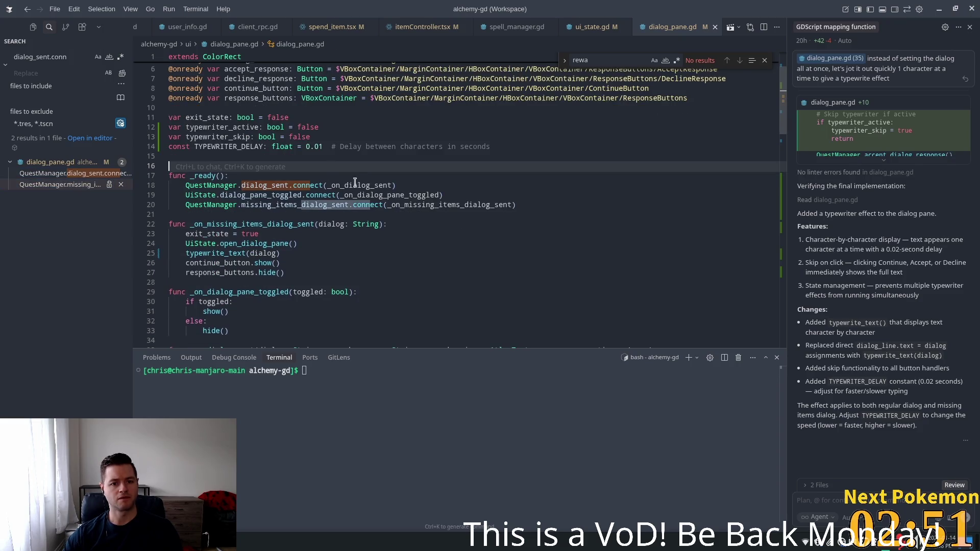
pyautogui.click(347, 185)
pyautogui.keyDown('ctrl'); pyautogui.click(347, 185); pyautogui.keyUp('ctrl')
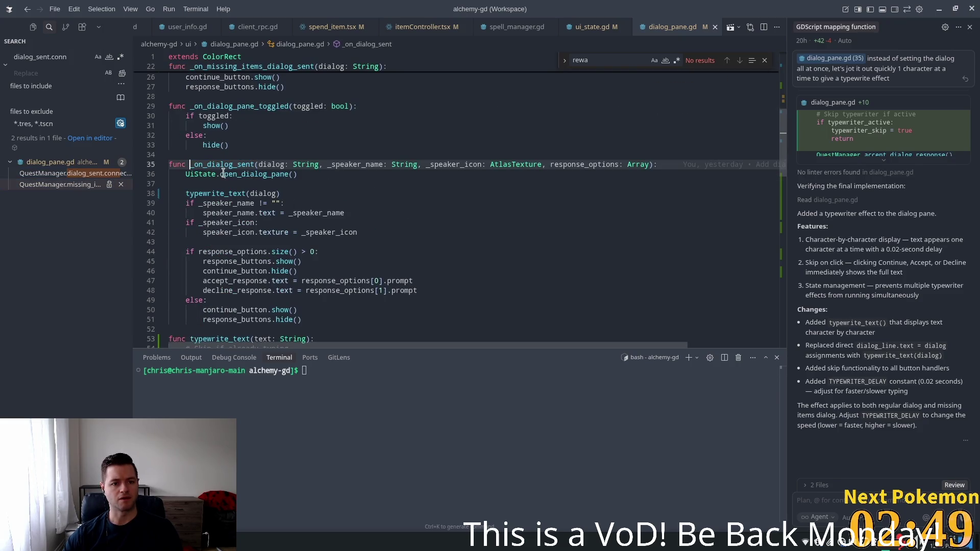
pyautogui.doubleClick(254, 174)
# Inspect the continue handler's exit_state check and close_dialog_pane call on lines 80–81.
pyautogui.scroll(-2, 349, 226)
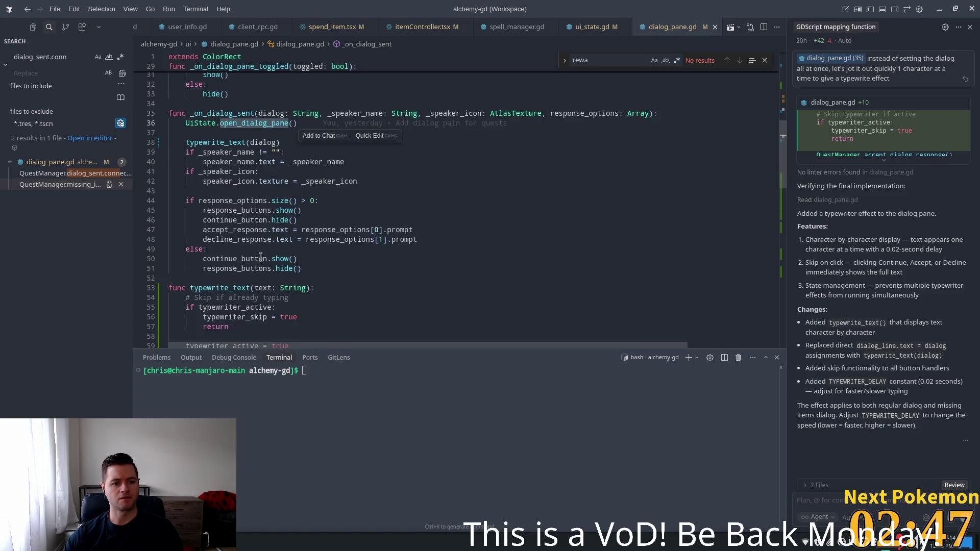
pyautogui.scroll(6, 250, 214)
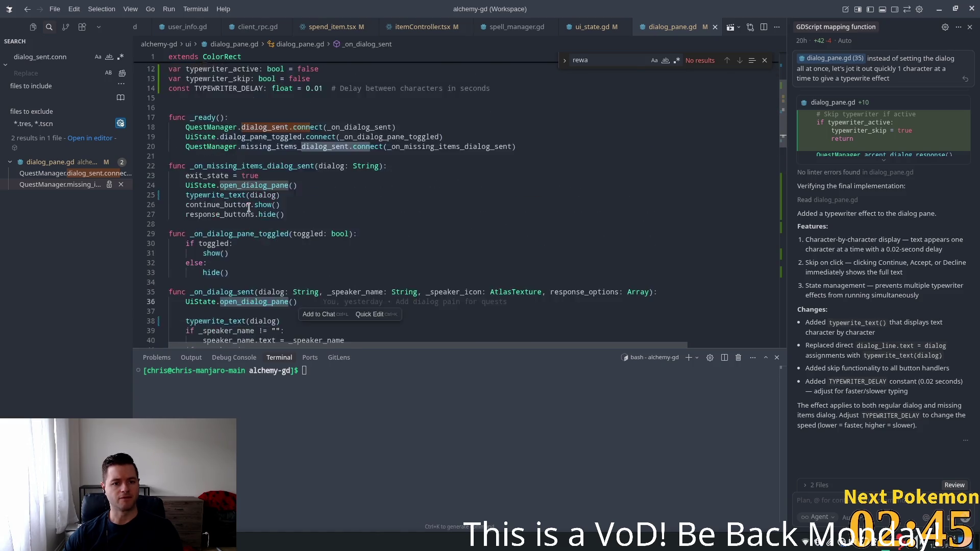
pyautogui.scroll(-9, 249, 207)
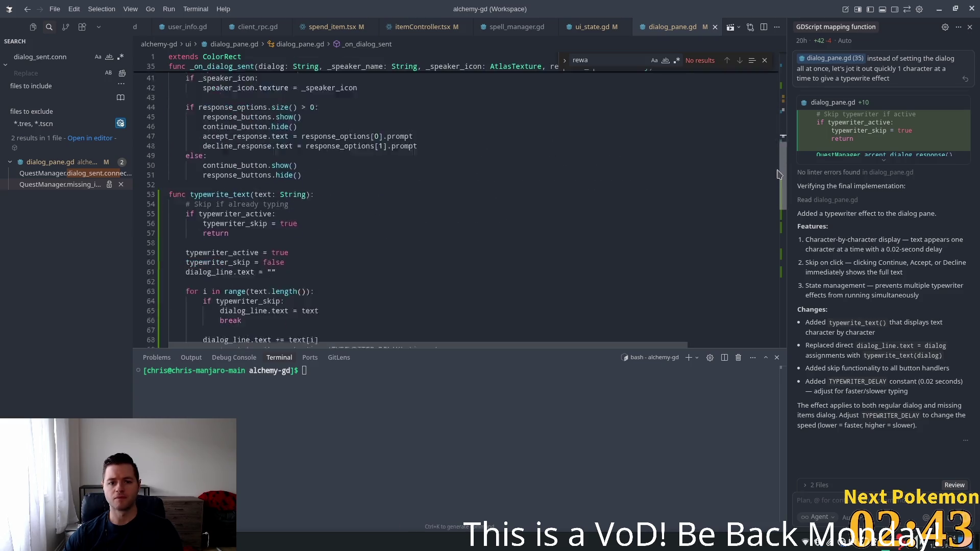
pyautogui.scroll(-8, 778, 174)
pyautogui.click(313, 224)
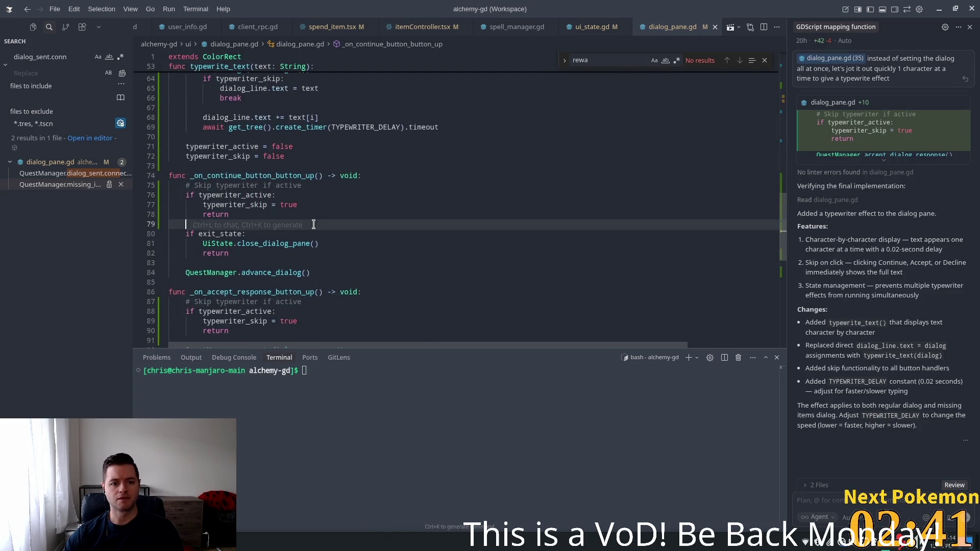
pyautogui.click(275, 243)
pyautogui.scroll(-3, 275, 243)
pyautogui.click(235, 196)
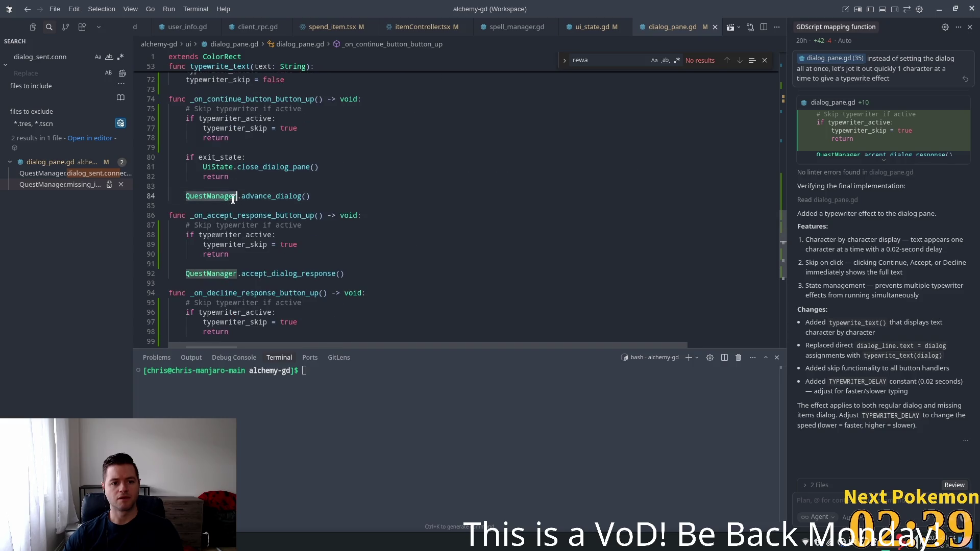
pyautogui.doubleClick(206, 157)
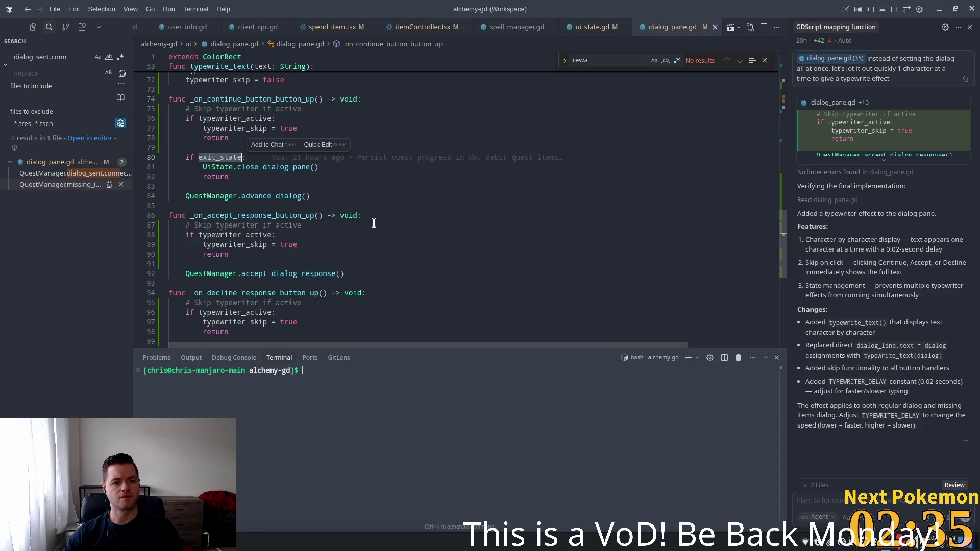
pyautogui.moveTo(253, 169)
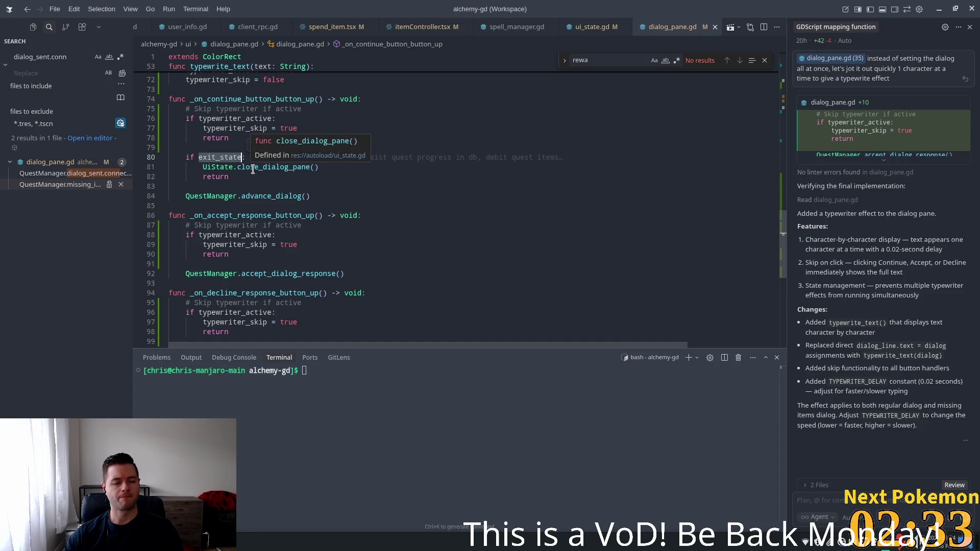
pyautogui.doubleClick(253, 169)
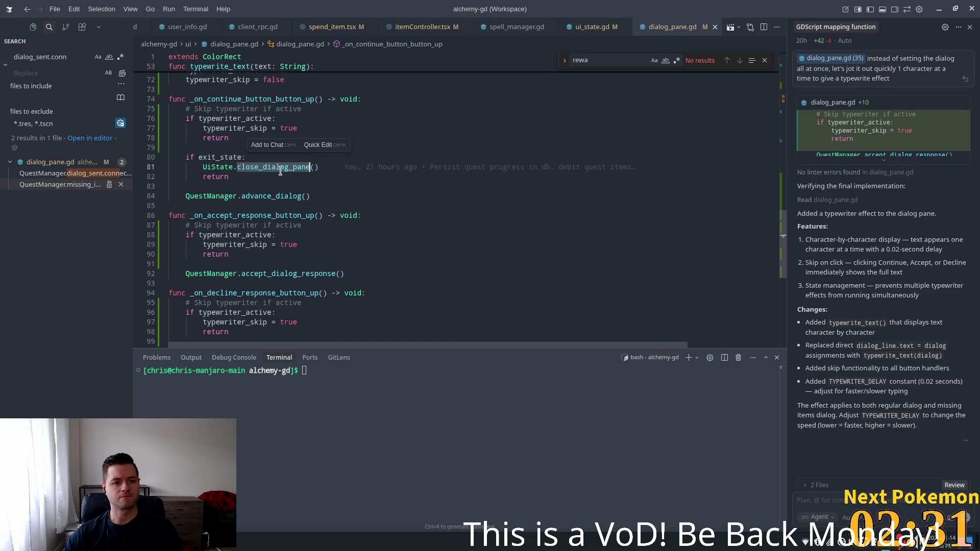
# Select exit_state and start an in-file find for it.
pyautogui.scroll(3, 315, 199)
pyautogui.scroll(1, 315, 199)
pyautogui.doubleClick(228, 259)
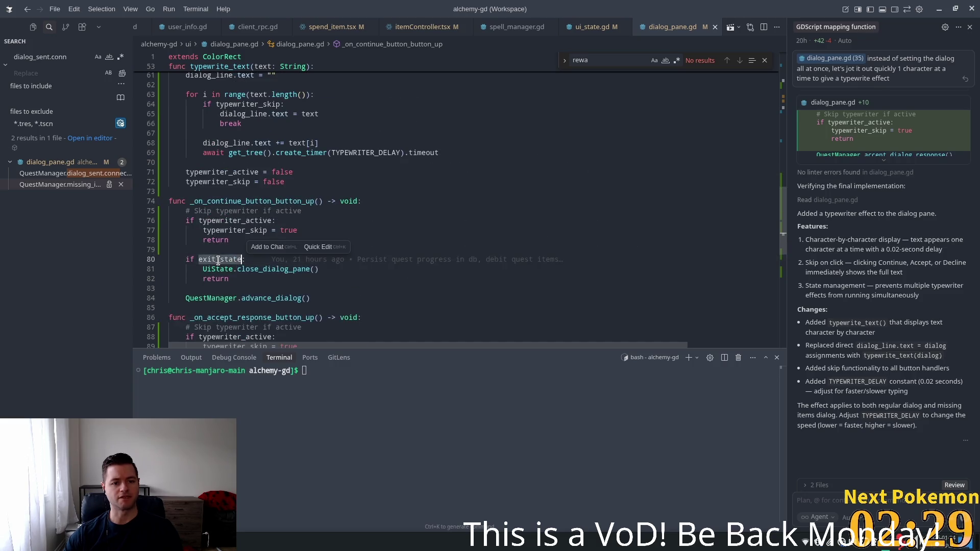
pyautogui.moveTo(229, 257)
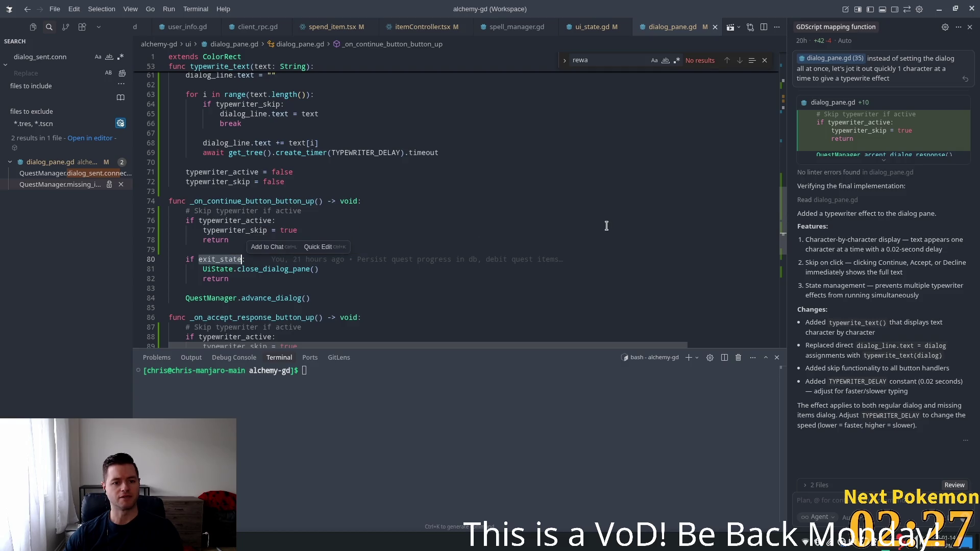
pyautogui.hotkey('ctrl', 'f')
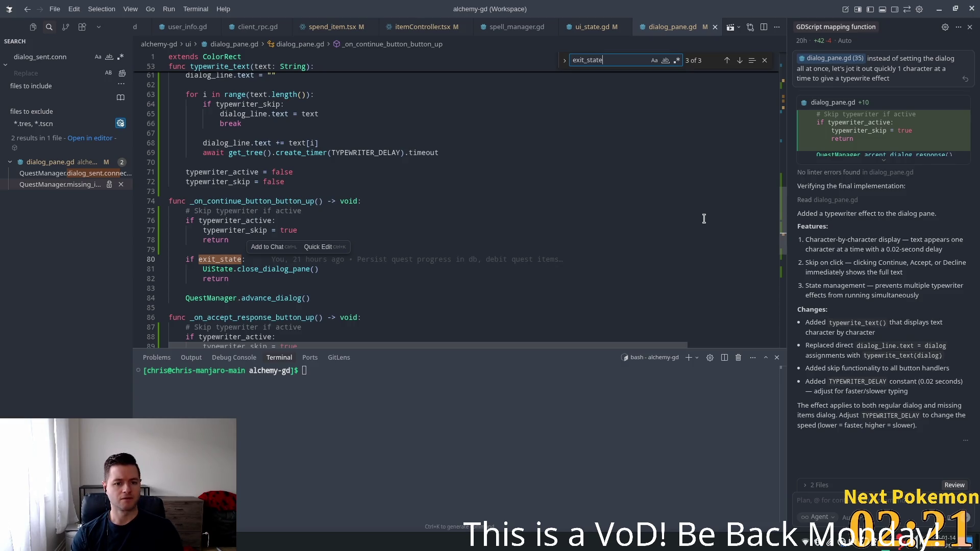
# Step through exit_state matches from its line 11 declaration to where it's set true.
pyautogui.press('Return')
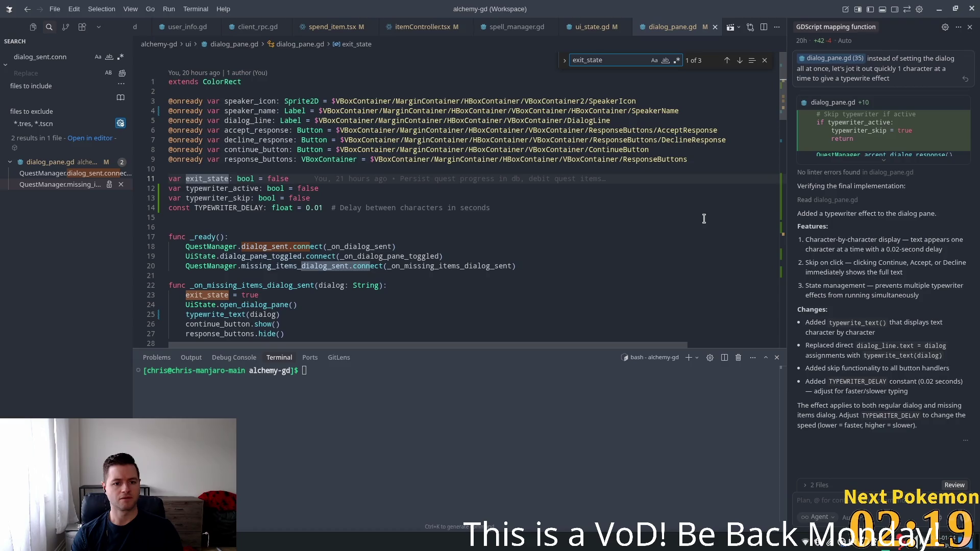
pyautogui.press('Return')
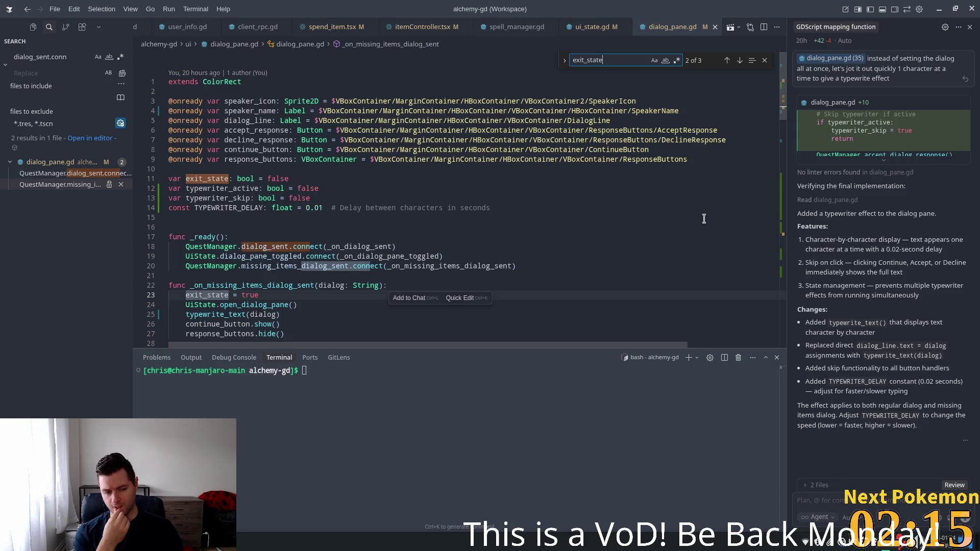
pyautogui.scroll(-5, 367, 228)
pyautogui.doubleClick(240, 142)
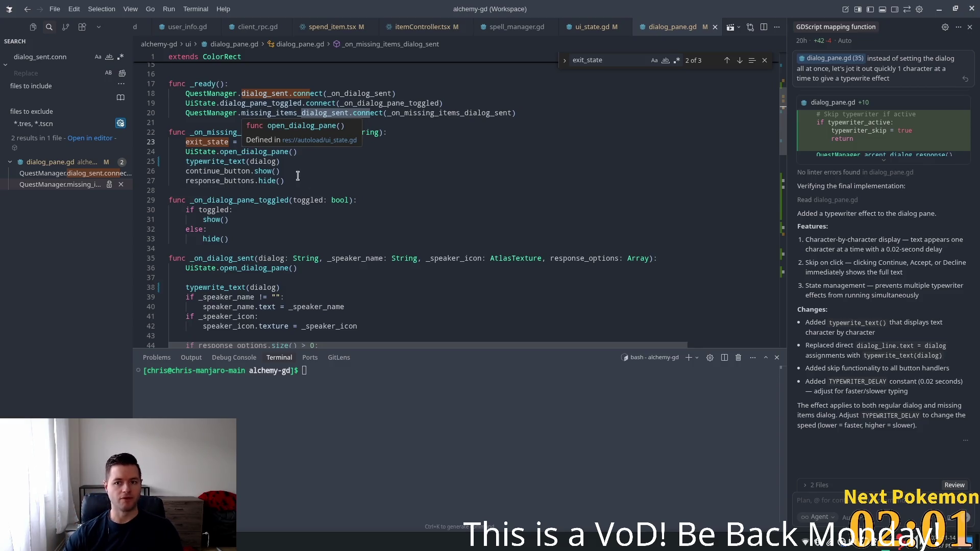
# Review lines 80–81 of the continue handler where exit_state closes the dialog pane.
pyautogui.scroll(-6, 277, 161)
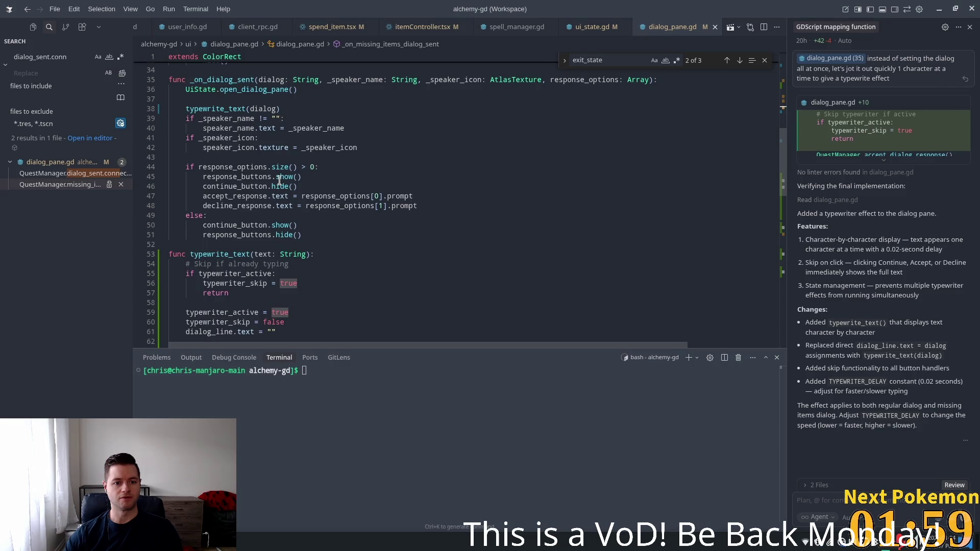
pyautogui.scroll(-2, 279, 181)
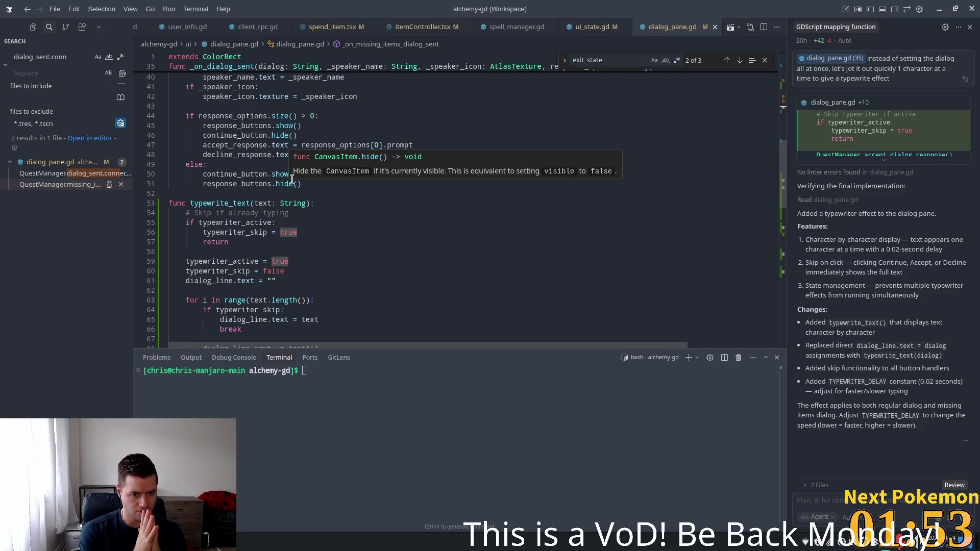
pyautogui.scroll(-6, 333, 248)
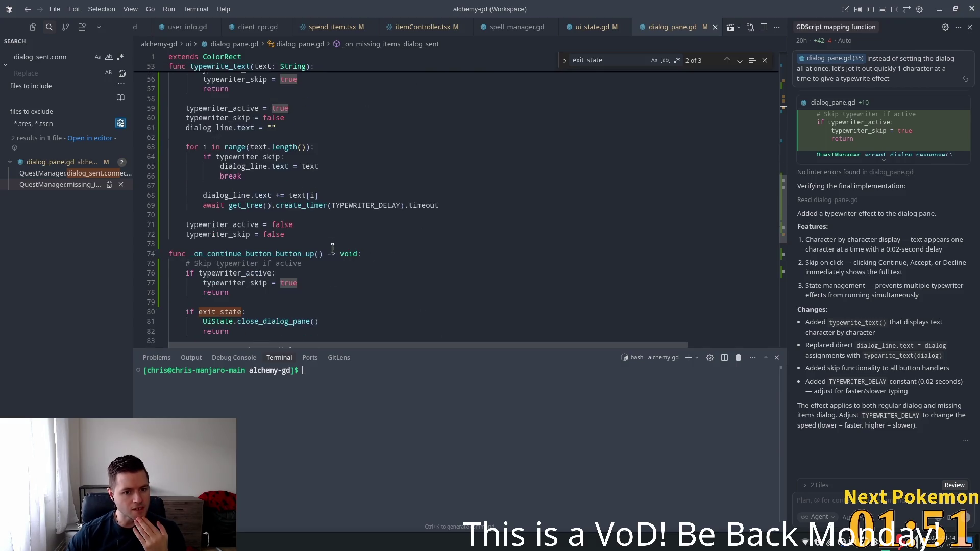
pyautogui.scroll(-2, 333, 248)
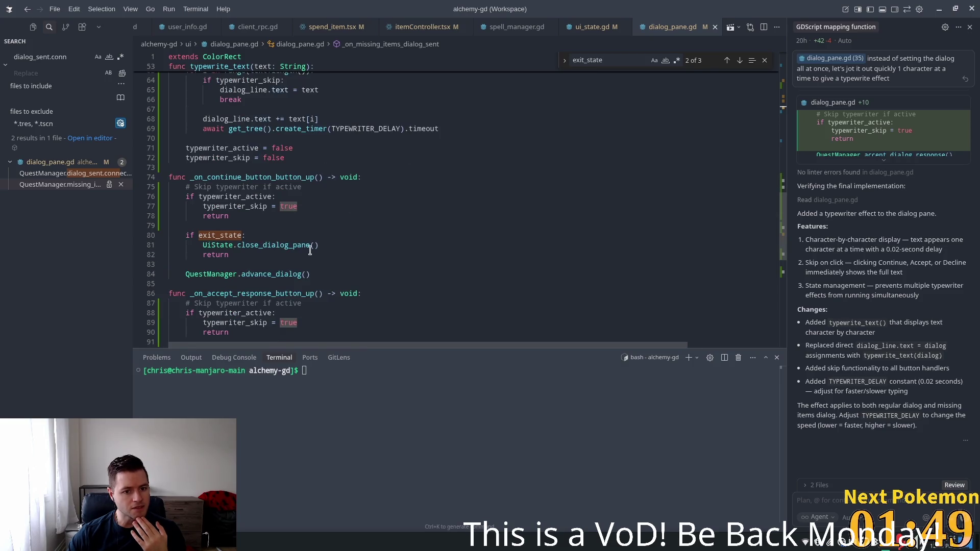
pyautogui.click(237, 245)
pyautogui.scroll(-2, 214, 214)
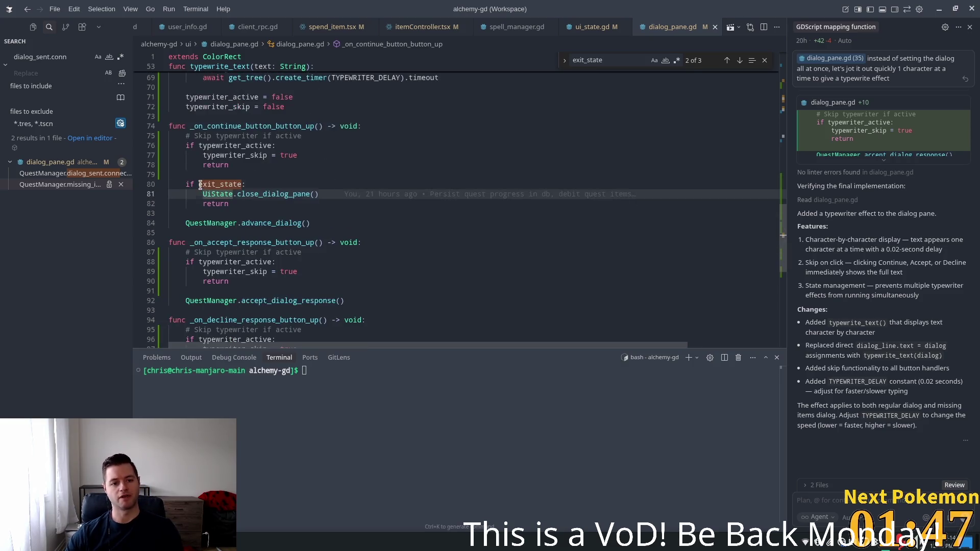
pyautogui.click(199, 185)
pyautogui.click(422, 187)
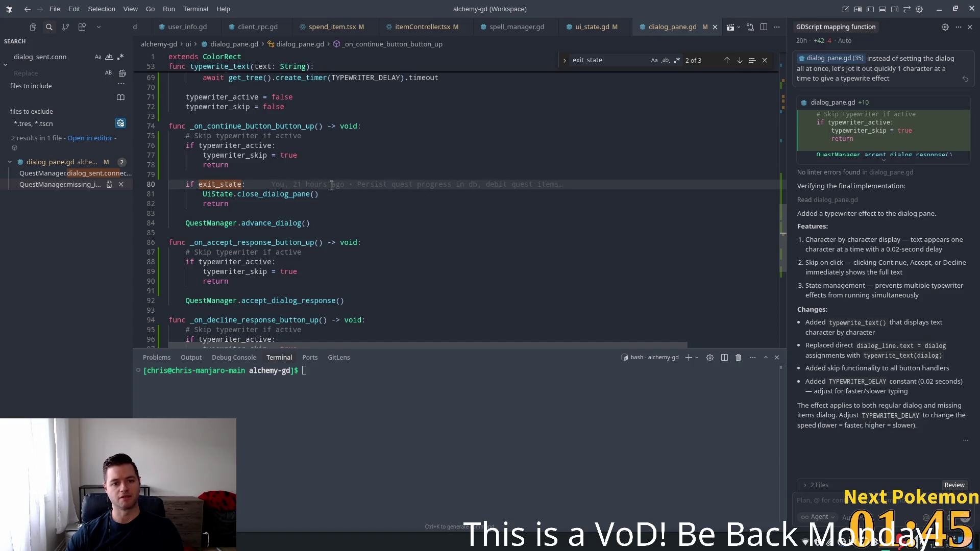
pyautogui.click(344, 197)
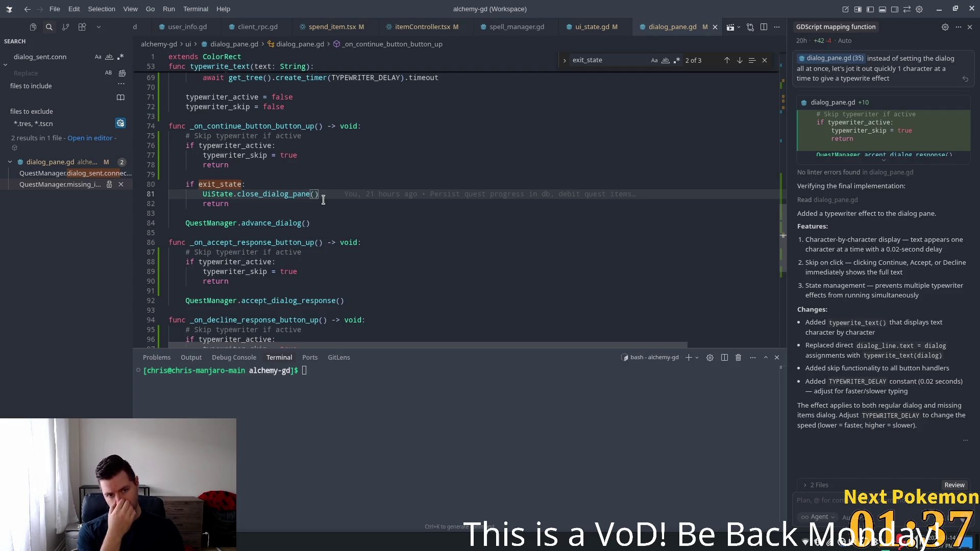
# Add 'exit_state = false' right after close_dialog_pane() in the continue handler.
pyautogui.press('Return')
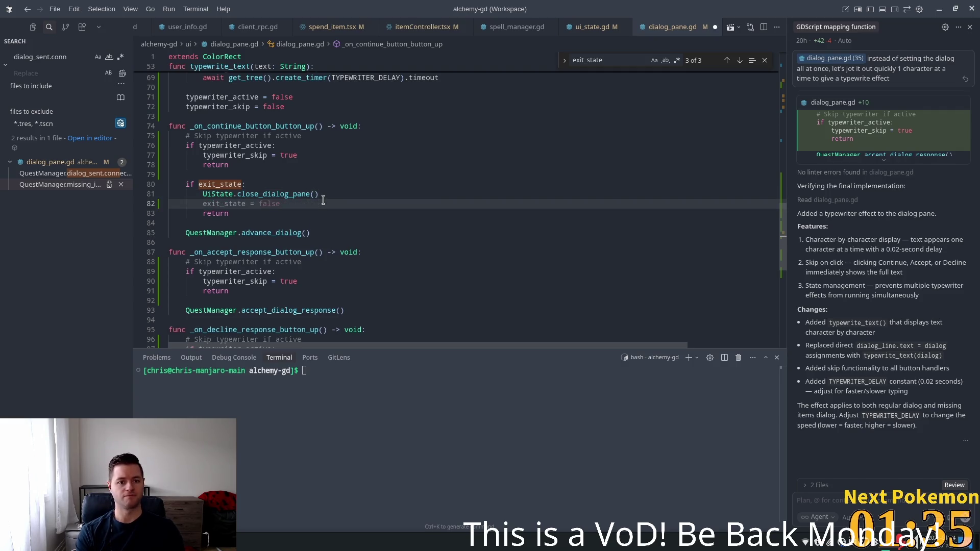
pyautogui.press('Tab')
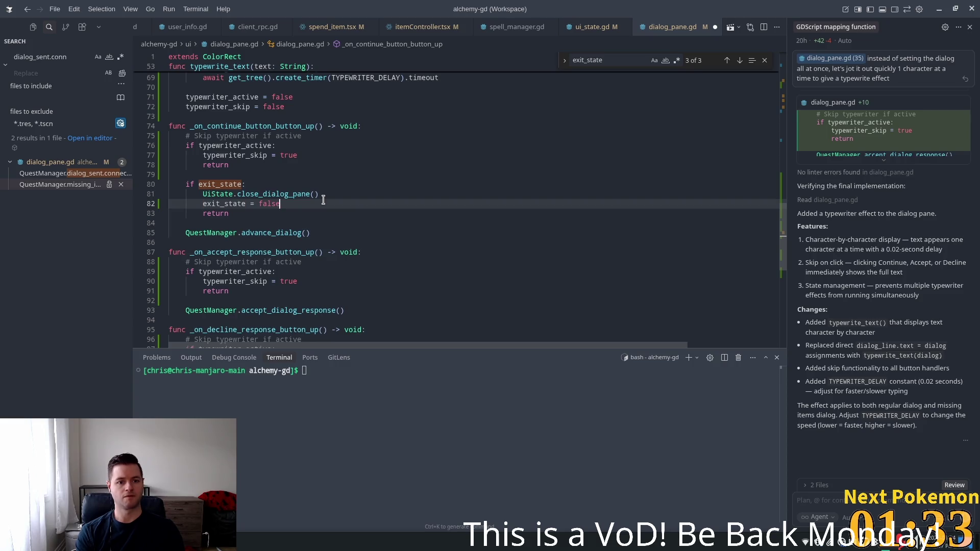
pyautogui.hotkey('shift', 'Home')
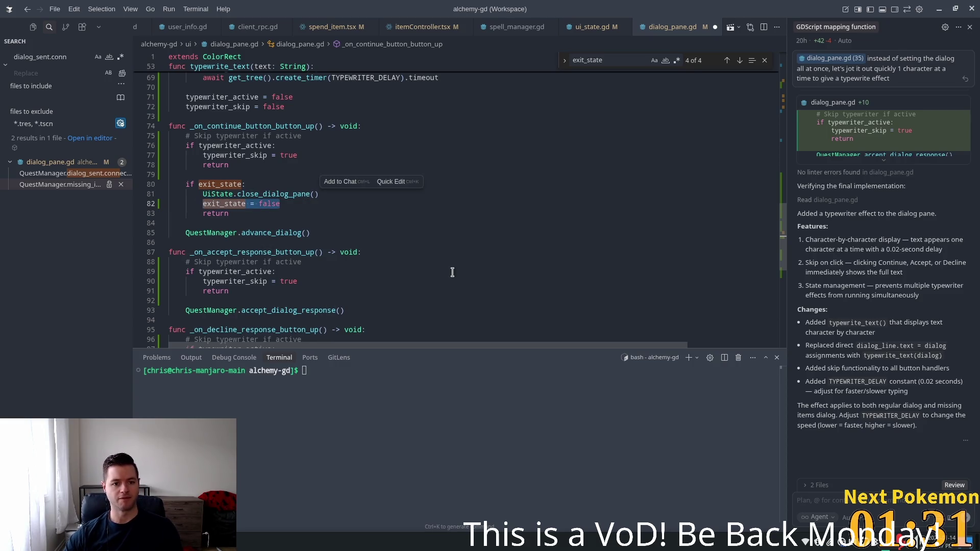
pyautogui.moveTo(786, 239); pyautogui.dragTo(785, 143)
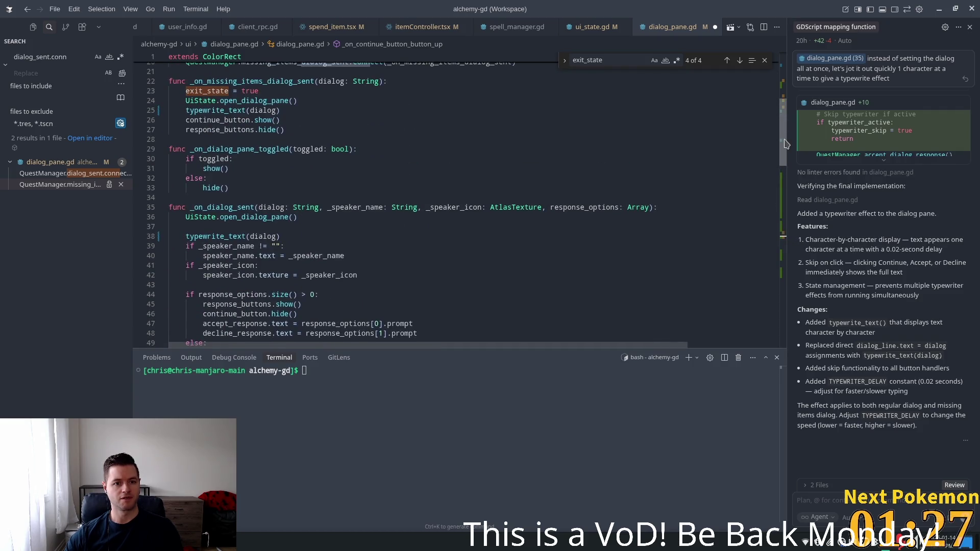
# Add 'exit_state = false' under else in _on_dialog_pane_toggled, before hide().
pyautogui.click(238, 178)
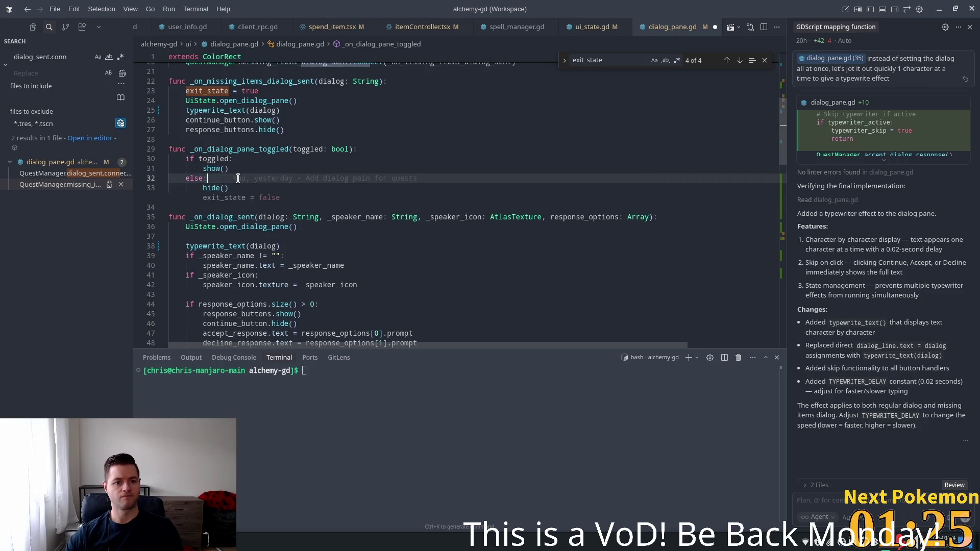
pyautogui.moveTo(248, 182)
pyautogui.press('Tab')
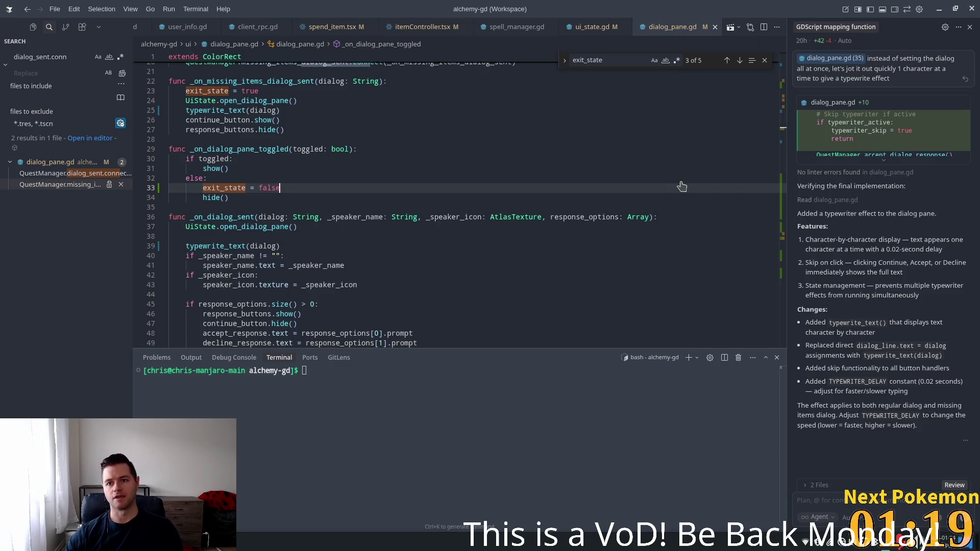
pyautogui.hotkey('alt', 'Tab')
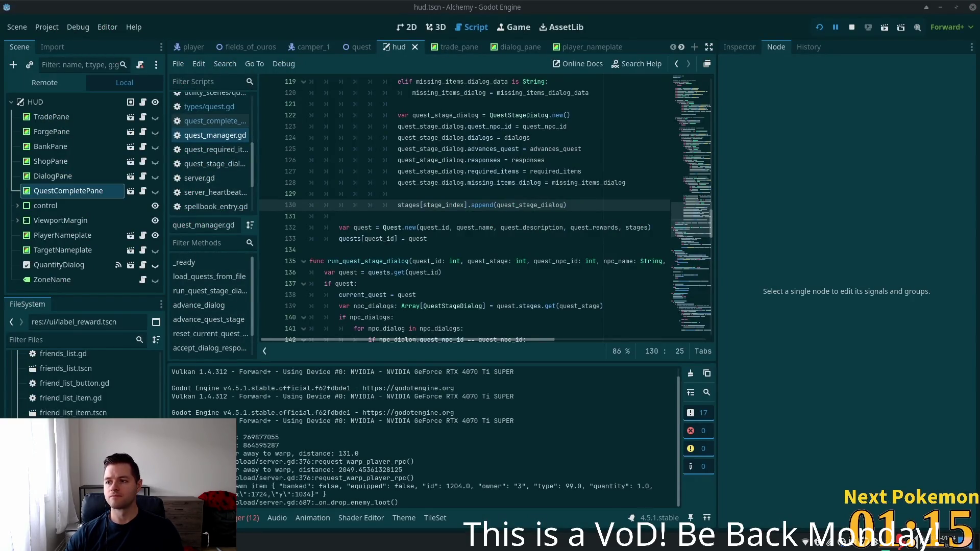
# Relaunch Alchemy in debug mode with the toolbar's run button.
pyautogui.click(819, 27)
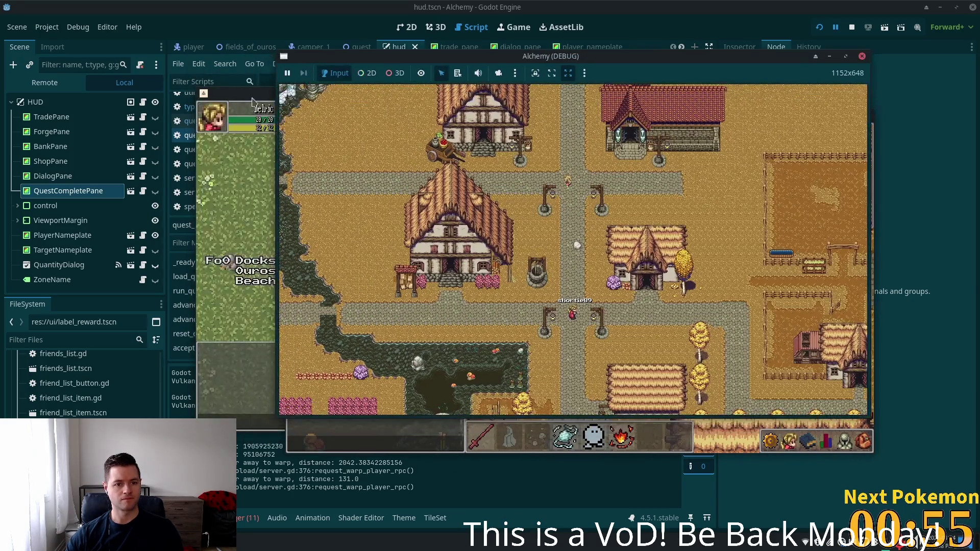
# Continue the Camper's dialog in the campsite window, triggering the Nil reward 'name' error.
pyautogui.click(253, 102)
pyautogui.click(477, 217)
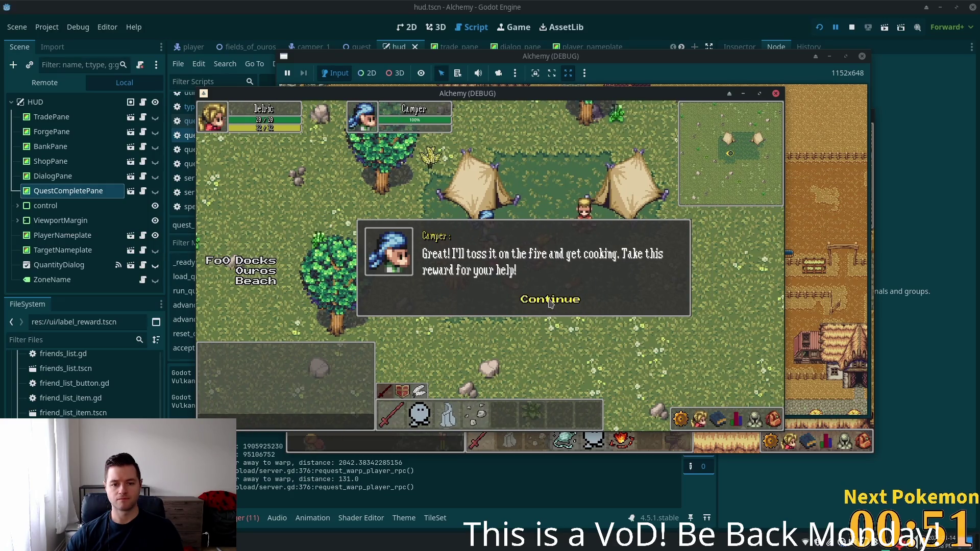
pyautogui.click(550, 301)
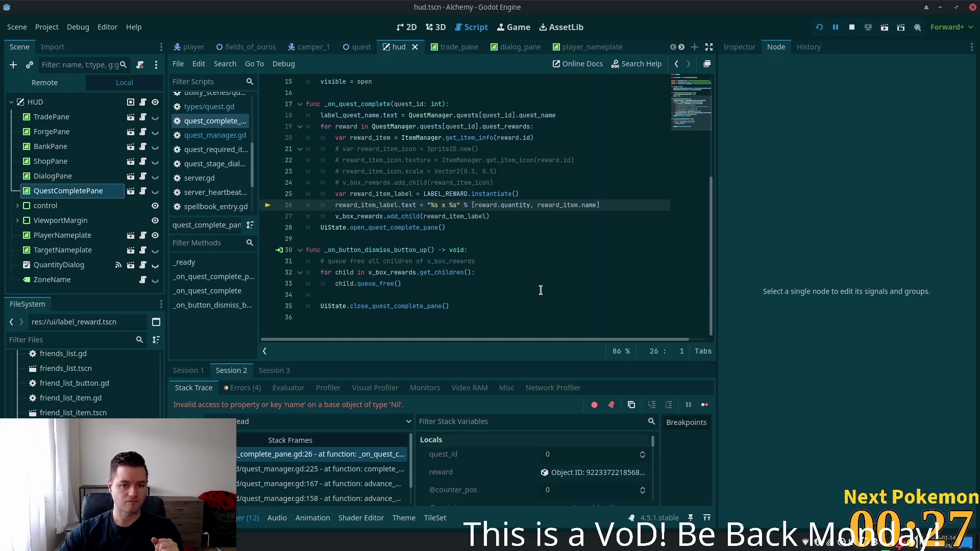
pyautogui.doubleClick(446, 137)
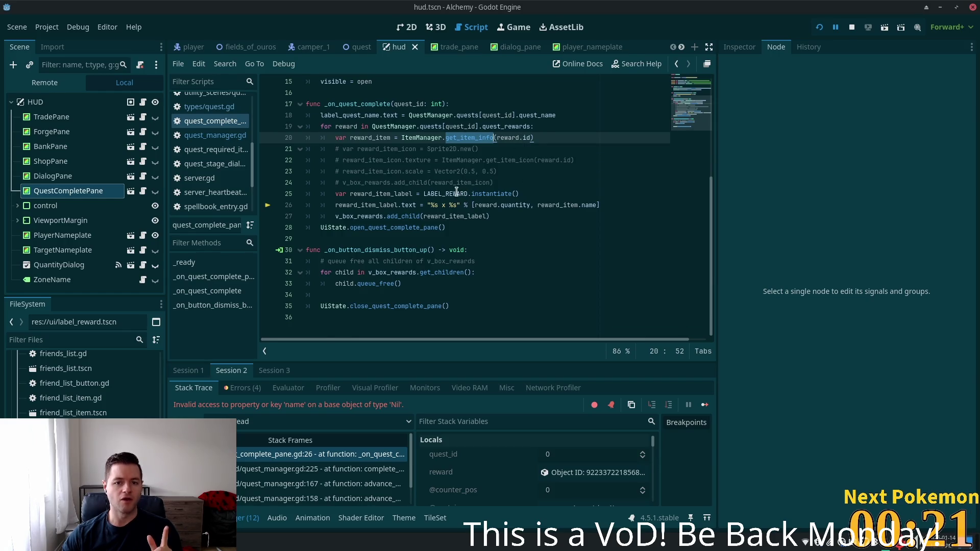
pyautogui.click(413, 204)
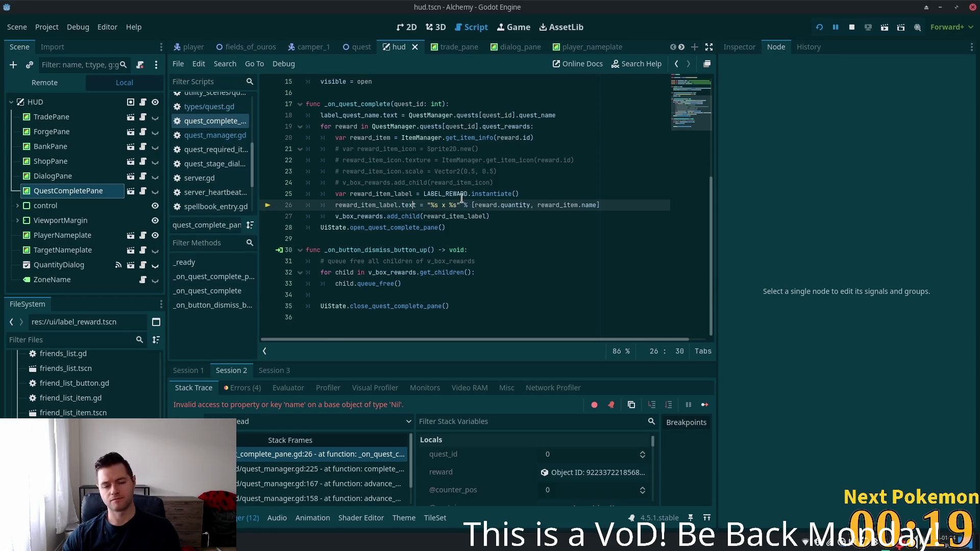
pyautogui.doubleClick(565, 206)
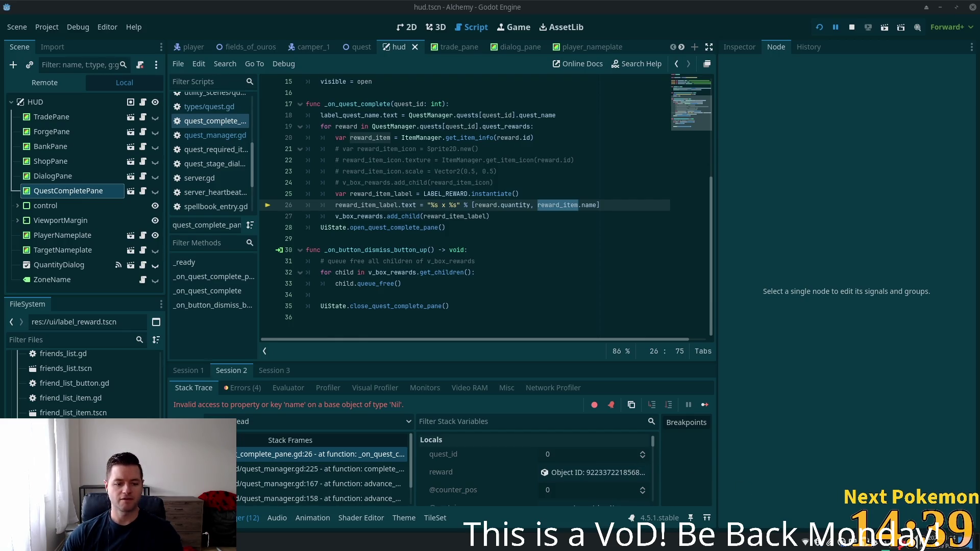
pyautogui.hotkey('alt', 'Tab')
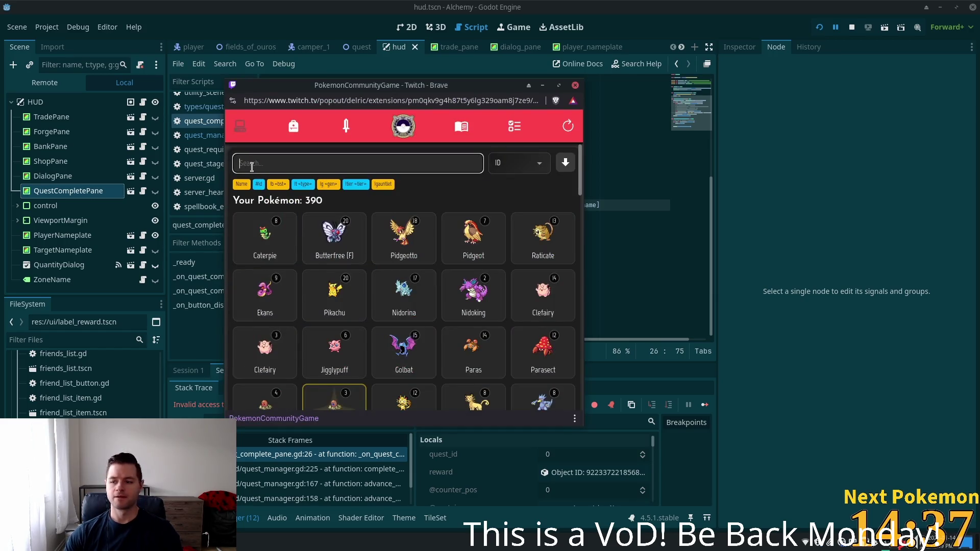
pyautogui.write('maku')
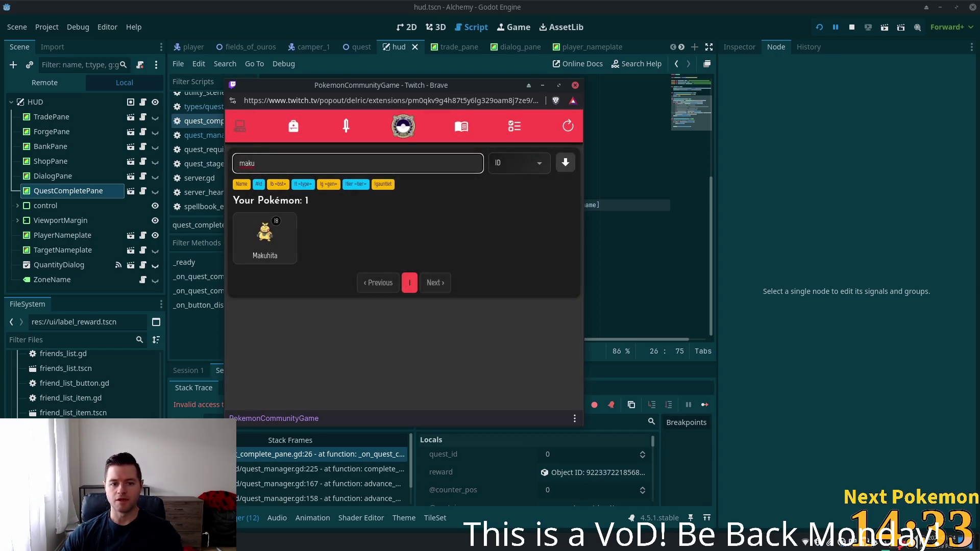
pyautogui.hotkey('alt', 'Tab')
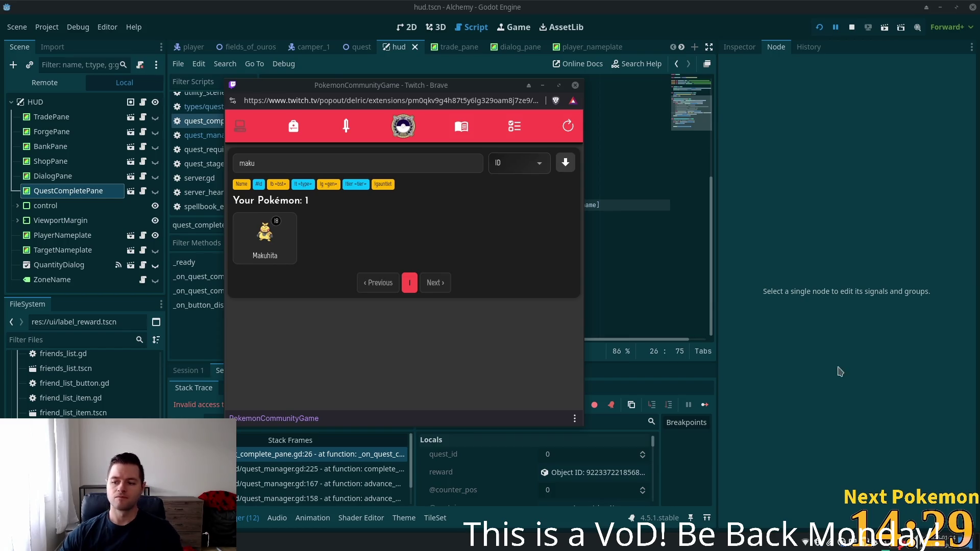
pyautogui.click(674, 5)
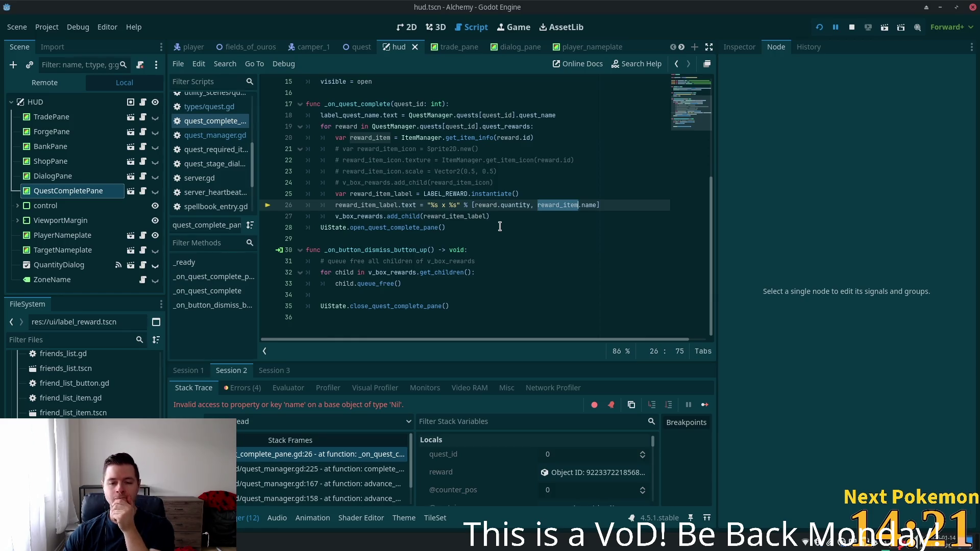
# Add an 'if reward.id >= 0' check under the reward loop header in quest_complete_pane.gd.
pyautogui.scroll(3, 513, 236)
pyautogui.click(511, 247)
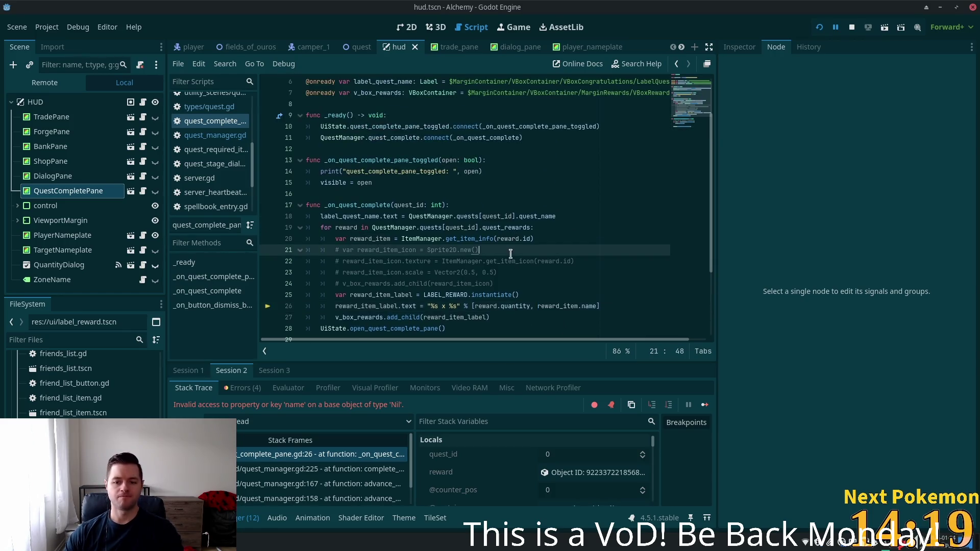
pyautogui.scroll(-2, 510, 253)
pyautogui.click(571, 239)
pyautogui.doubleClick(571, 238)
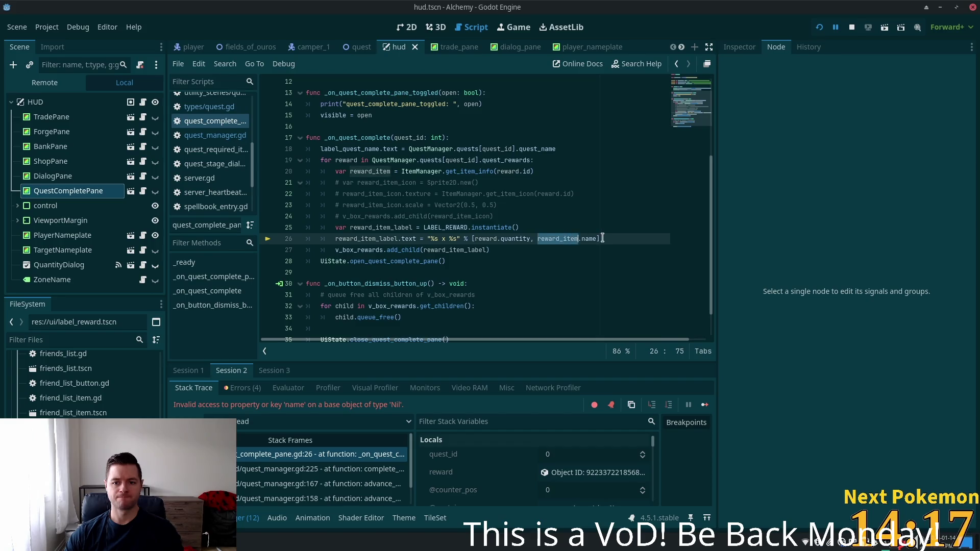
pyautogui.click(480, 171)
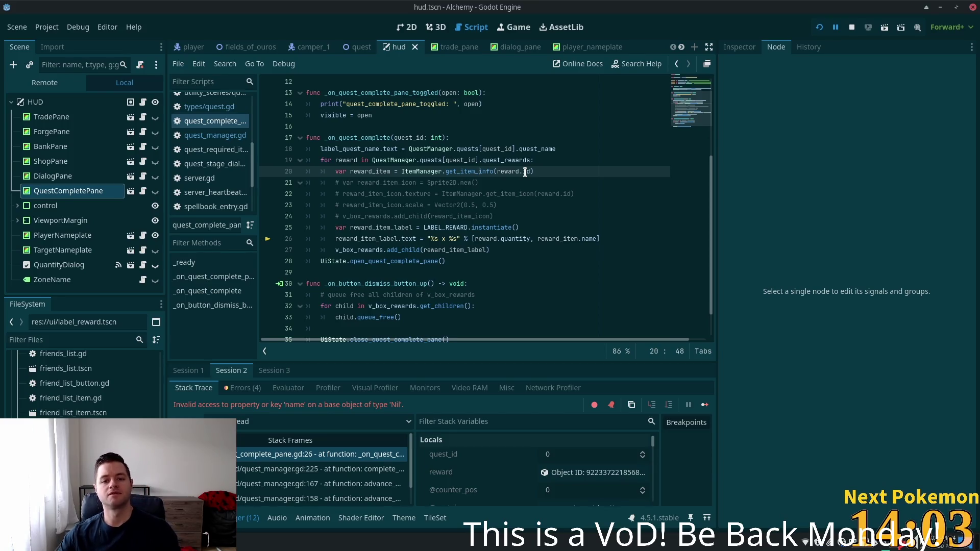
pyautogui.doubleClick(366, 172)
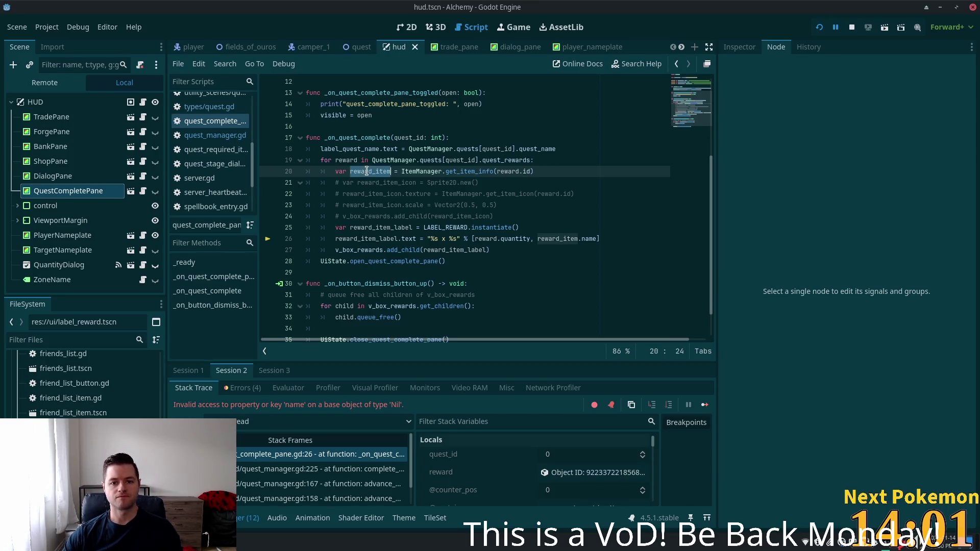
pyautogui.click(363, 163)
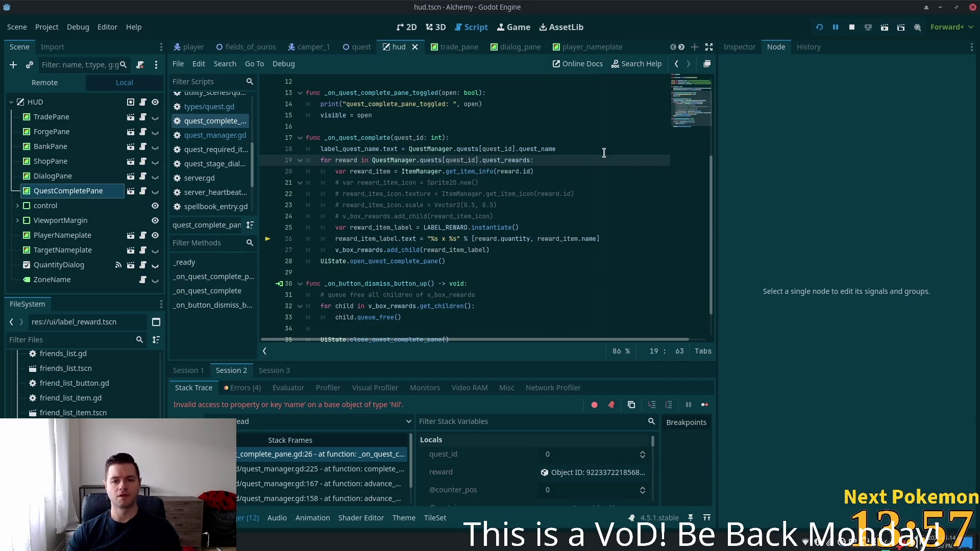
pyautogui.press('Return')
pyautogui.write('if ')
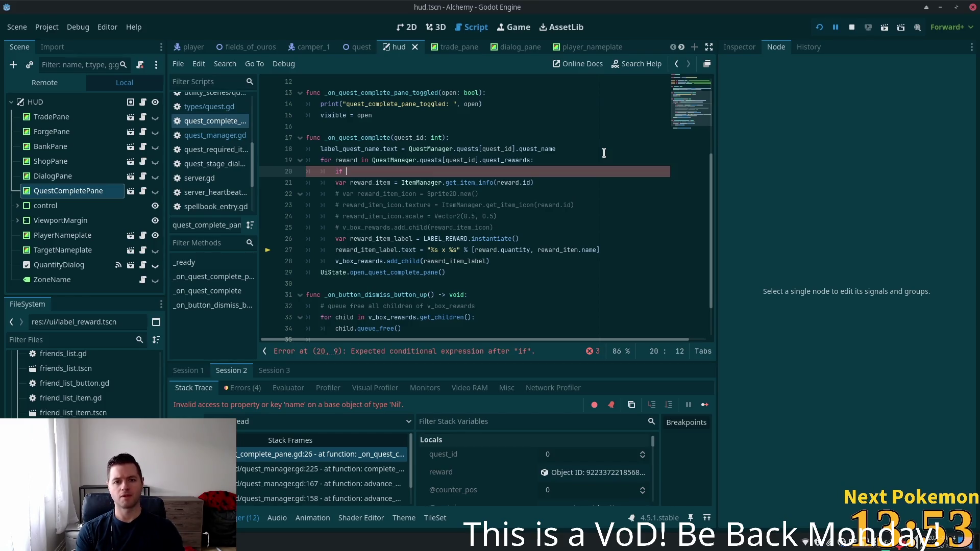
pyautogui.write('reward.')
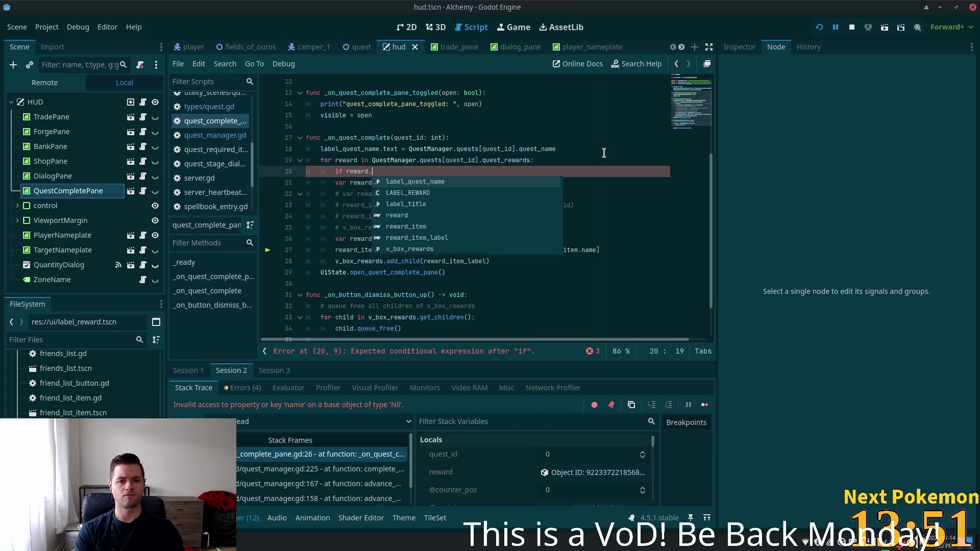
pyautogui.write('id')
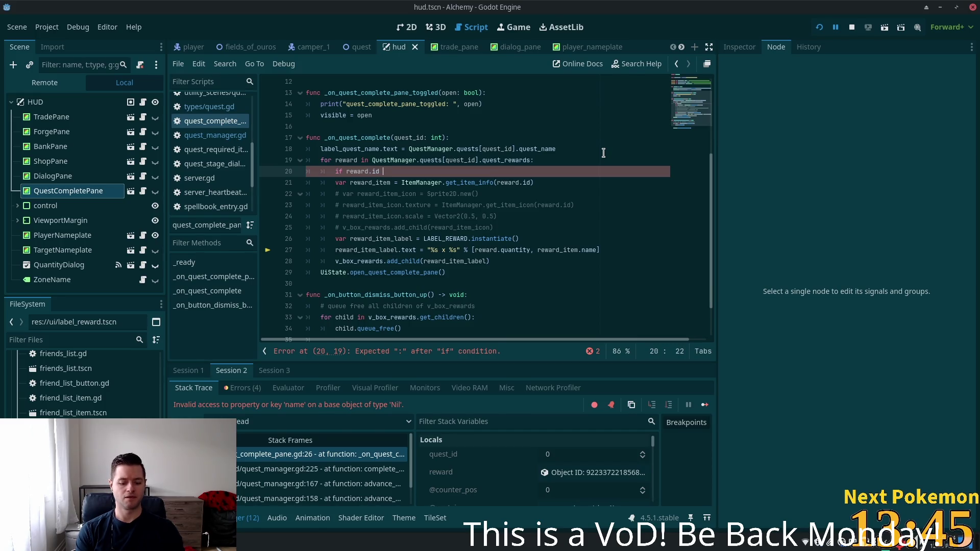
pyautogui.write('=')
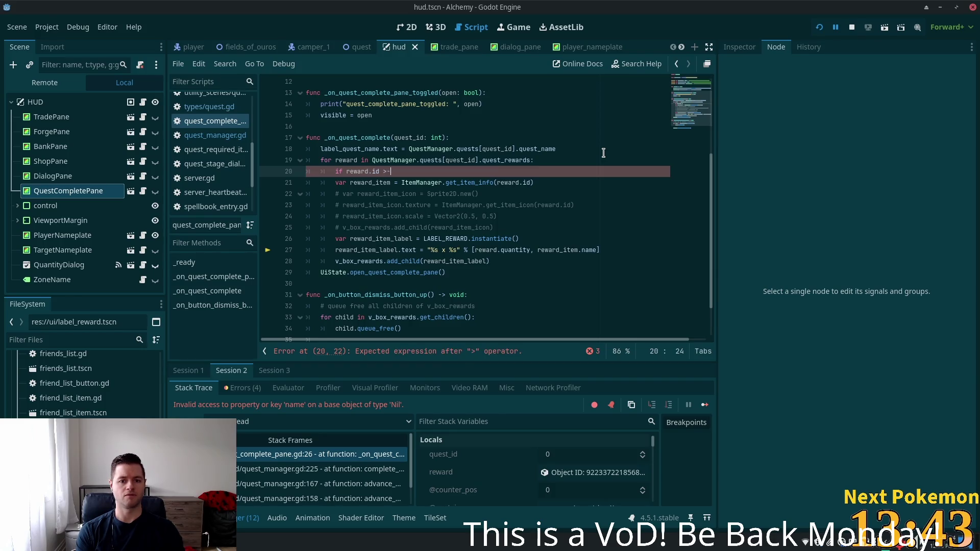
pyautogui.write('= -')
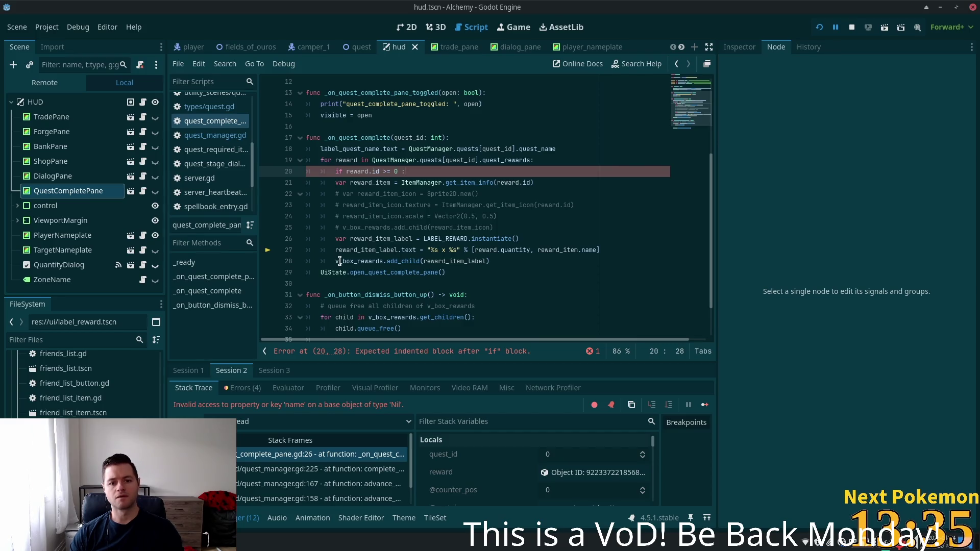
# Move LABEL_REWARD.instantiate() to the loop start and indent the item lookup lines under the check.
pyautogui.doubleClick(367, 260)
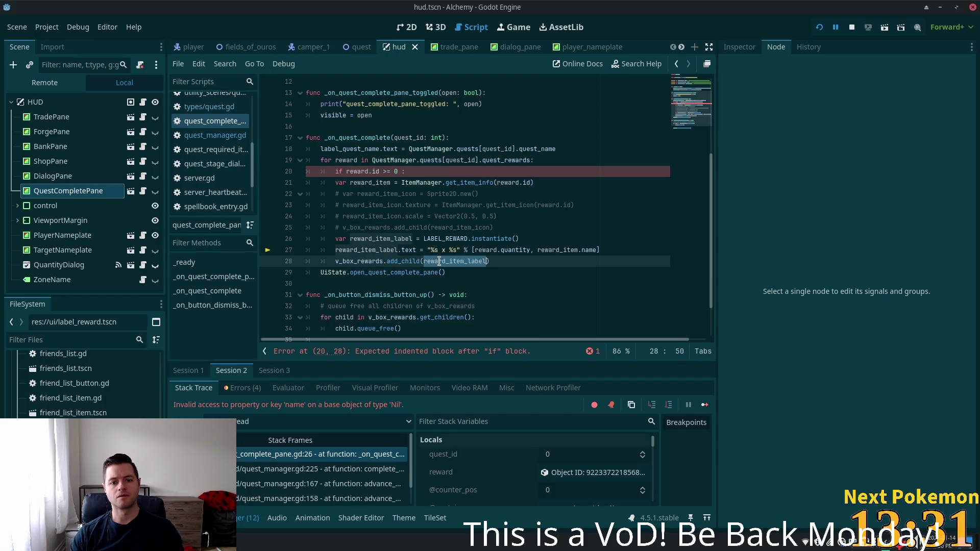
pyautogui.click(515, 238)
pyautogui.moveTo(515, 238); pyautogui.dragTo(336, 238)
pyautogui.hotkey('ctrl', 'x')
pyautogui.click(547, 163)
pyautogui.press('Return')
pyautogui.hotkey('ctrl', 'v')
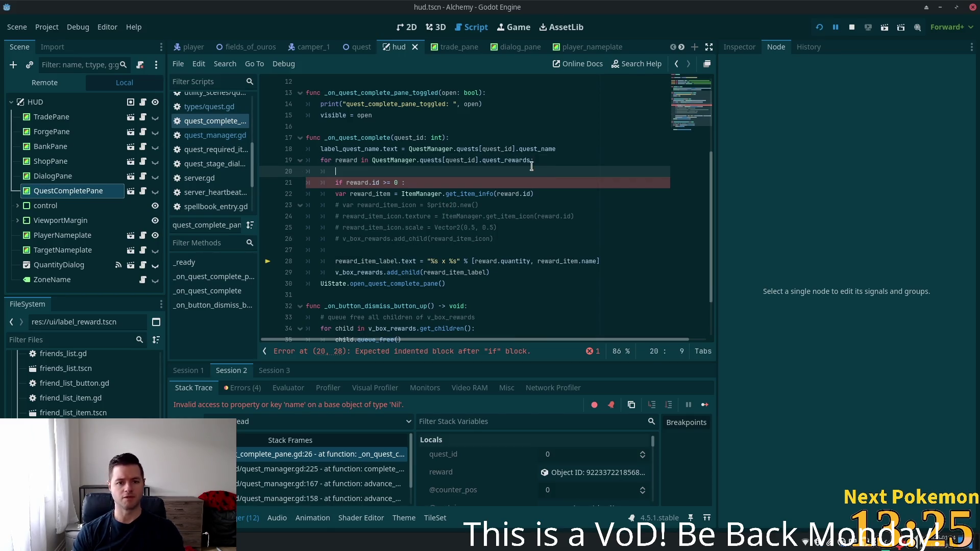
pyautogui.moveTo(337, 194)
pyautogui.mouseDown()
pyautogui.moveTo(515, 240)
pyautogui.moveTo(375, 238)
pyautogui.mouseUp()
pyautogui.press('Tab')
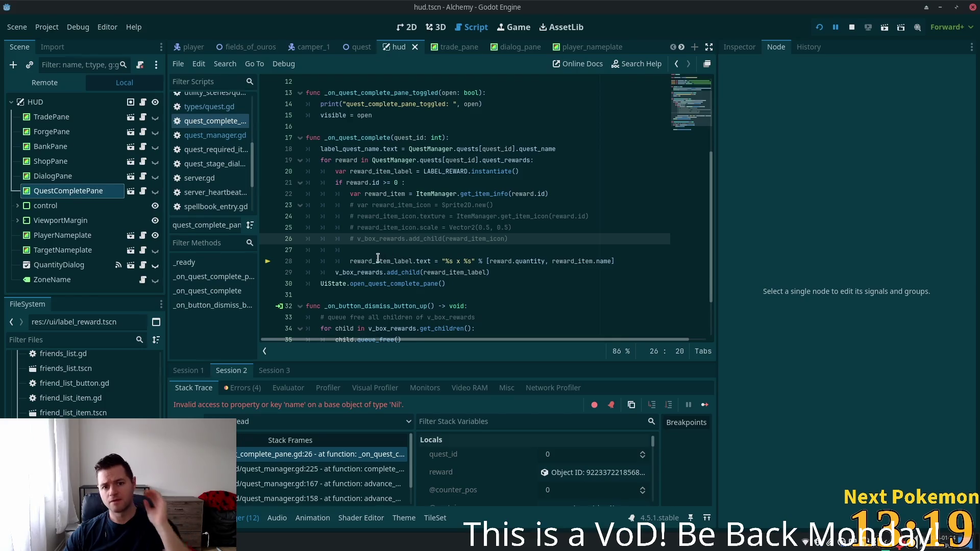
pyautogui.moveTo(622, 258); pyautogui.dragTo(349, 261)
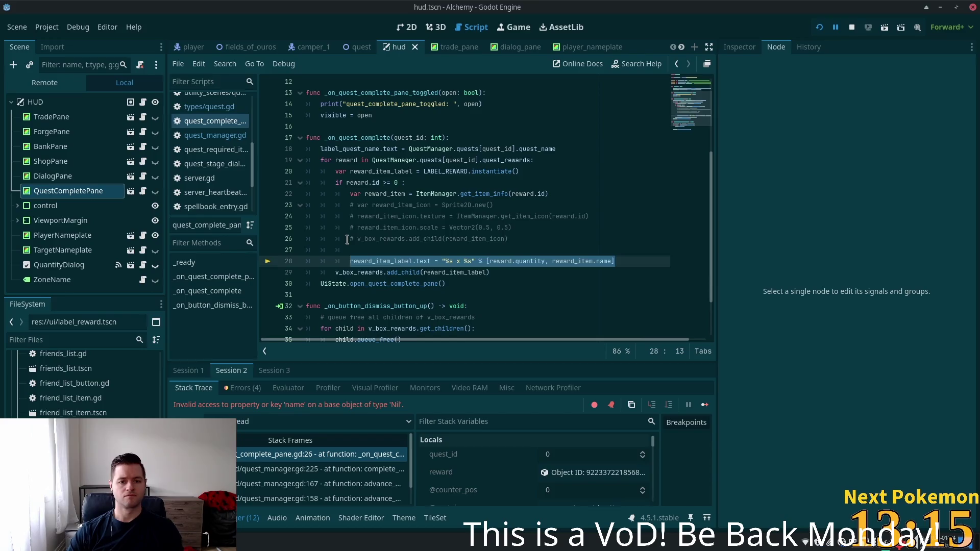
# Move the reward label line into the item branch and start an else branch below it.
pyautogui.hotkey('alt', 'Up')
pyautogui.hotkey('alt', 'Up')
pyautogui.hotkey('alt', 'Up')
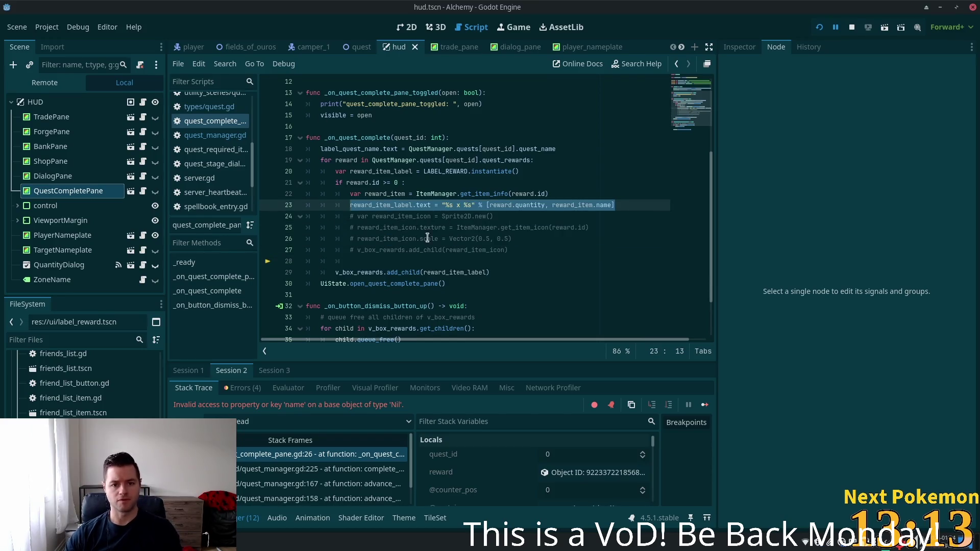
pyautogui.click(414, 204)
pyautogui.click(372, 259)
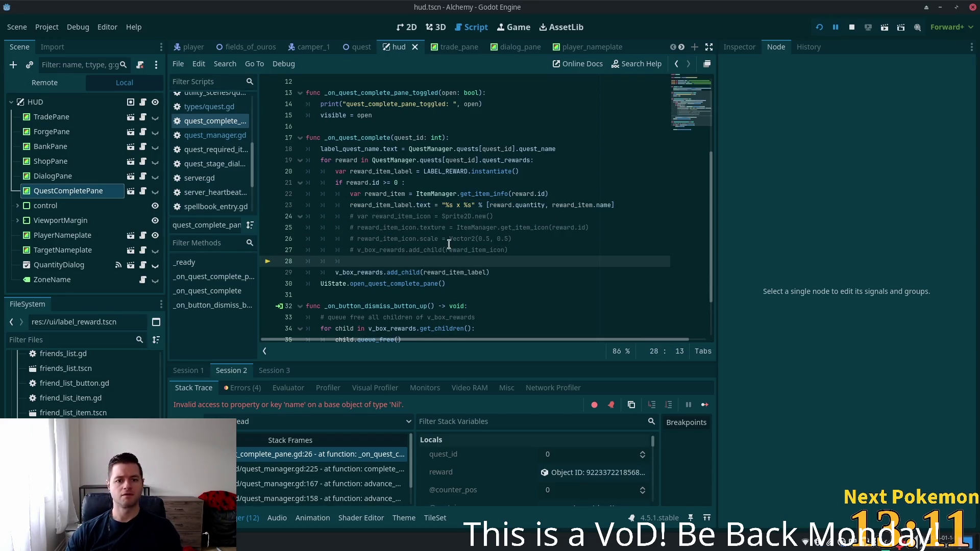
pyautogui.press('BackSpace')
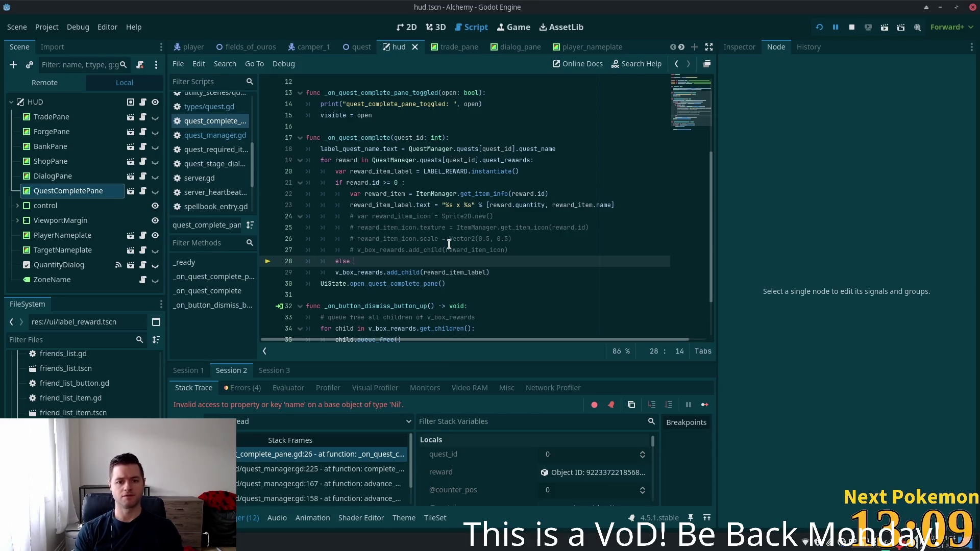
pyautogui.write(':')
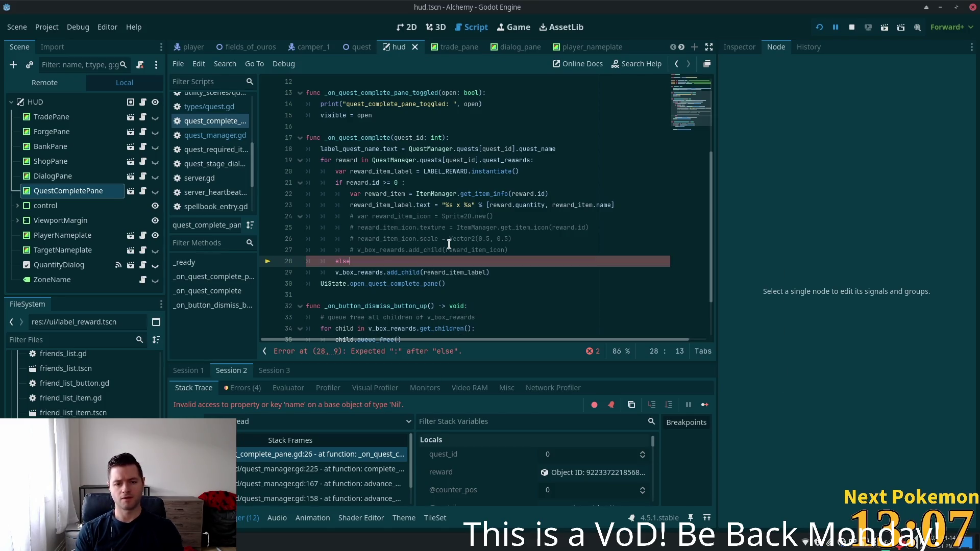
pyautogui.press('Return')
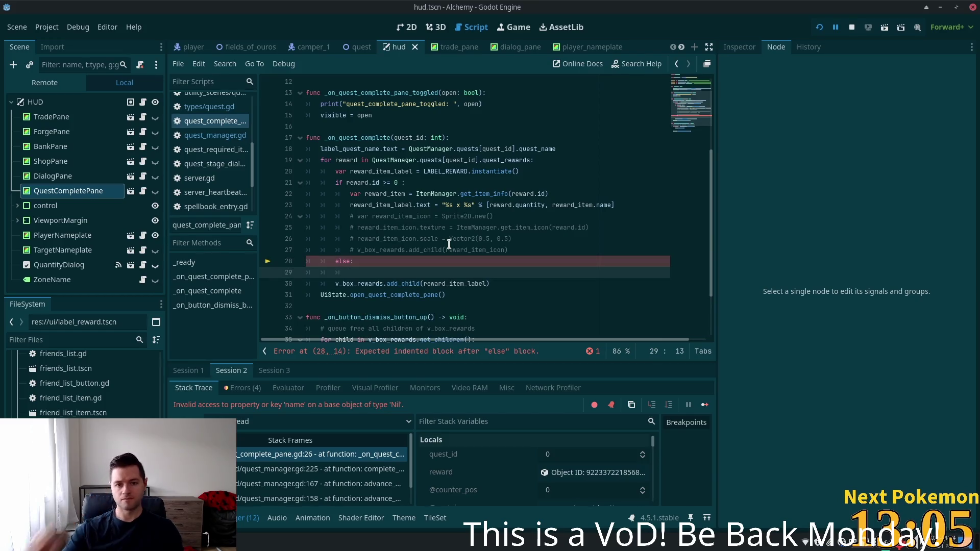
# Copy the label line into the else branch using reward.name, then search scripts for quest_rew.
pyautogui.moveTo(350, 205); pyautogui.dragTo(442, 205)
pyautogui.moveTo(509, 206); pyautogui.dragTo(620, 207)
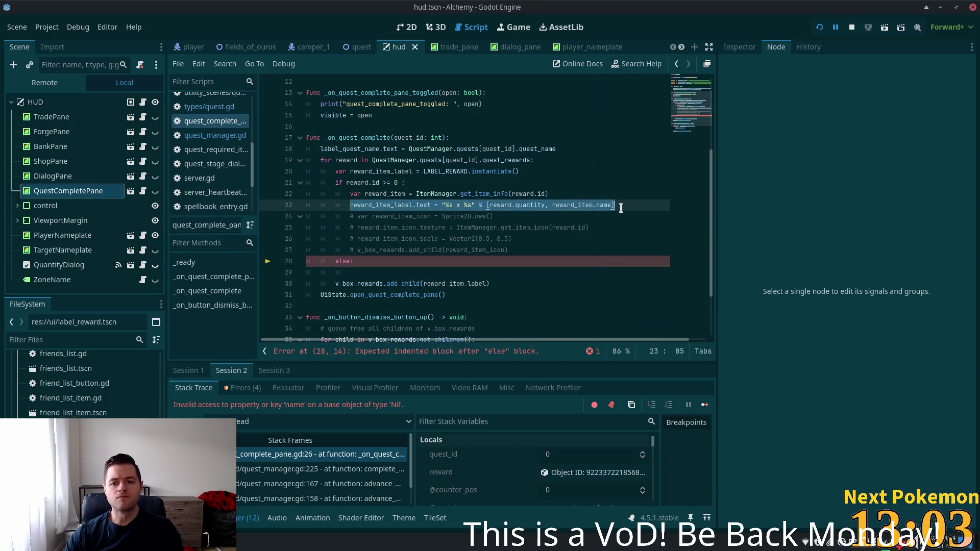
pyautogui.hotkey('ctrl', 'c')
pyautogui.click(376, 275)
pyautogui.hotkey('ctrl', 'v')
pyautogui.click(530, 272)
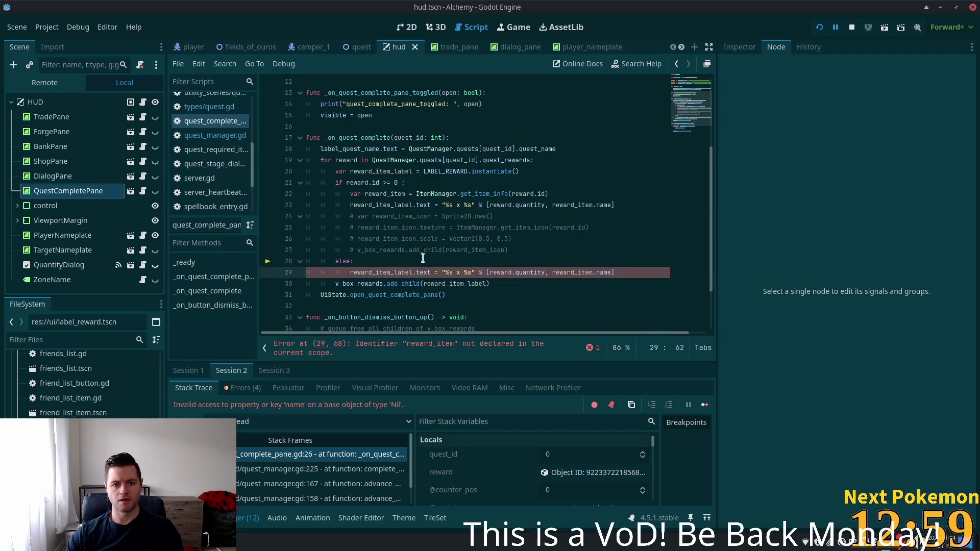
pyautogui.press('Left')
pyautogui.press('Left')
pyautogui.press('Left')
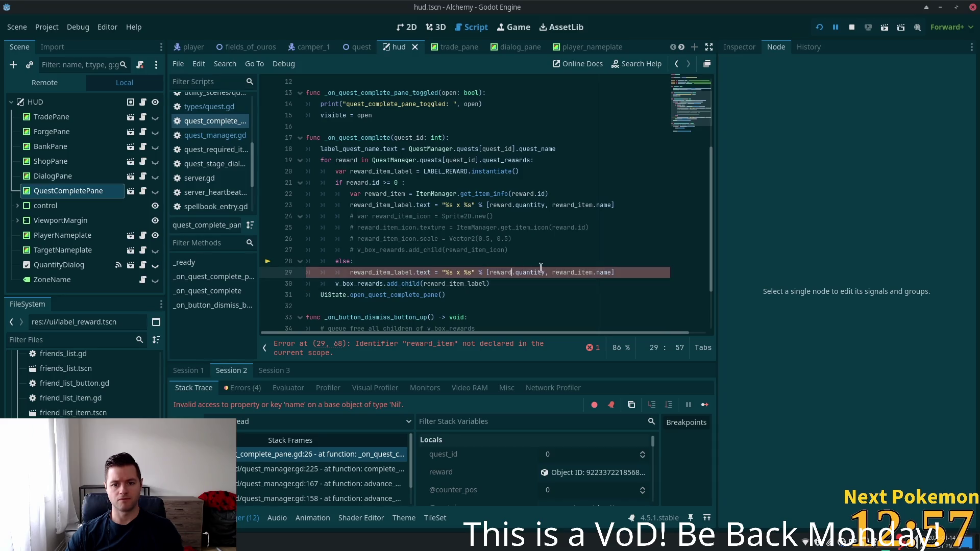
pyautogui.moveTo(612, 272); pyautogui.dragTo(554, 272)
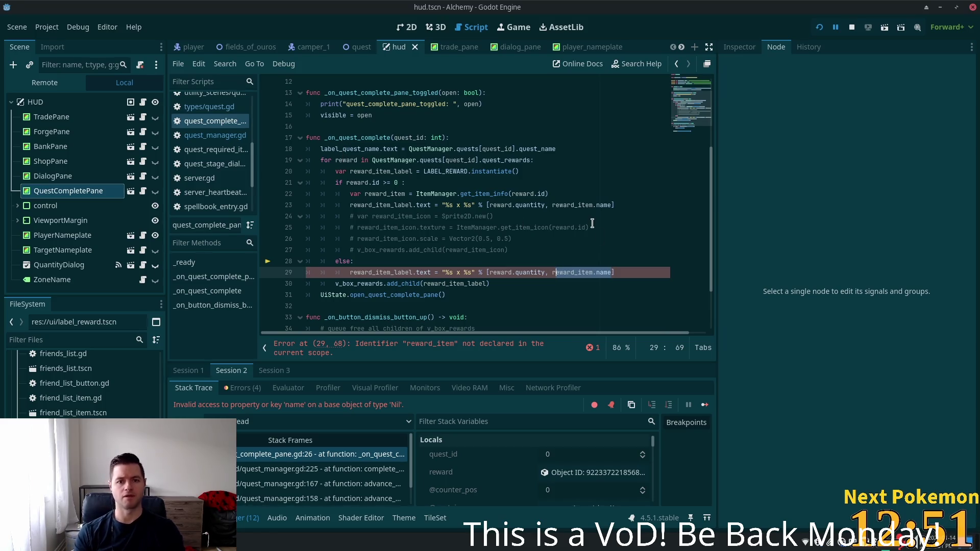
pyautogui.press('BackSpace')
pyautogui.press('BackSpace')
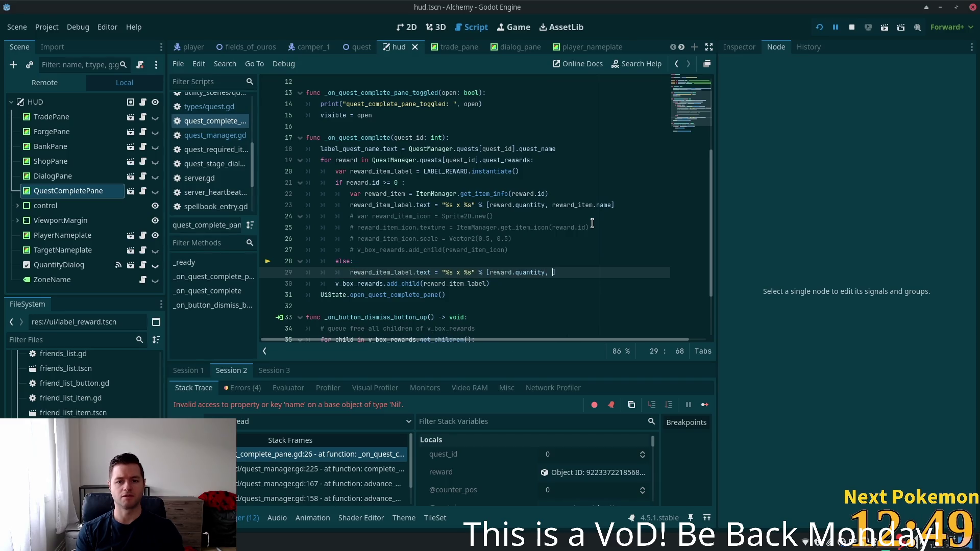
pyautogui.write('reward')
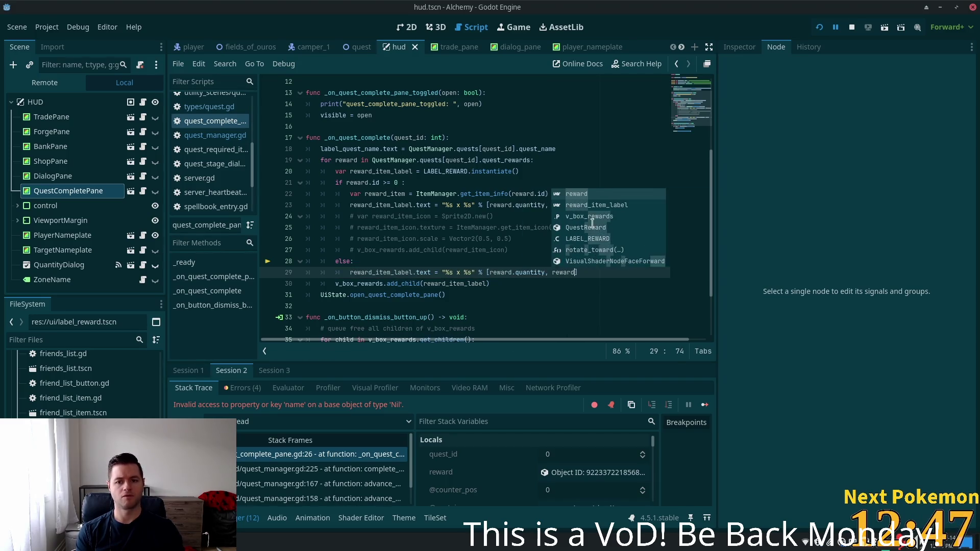
pyautogui.write('.name')
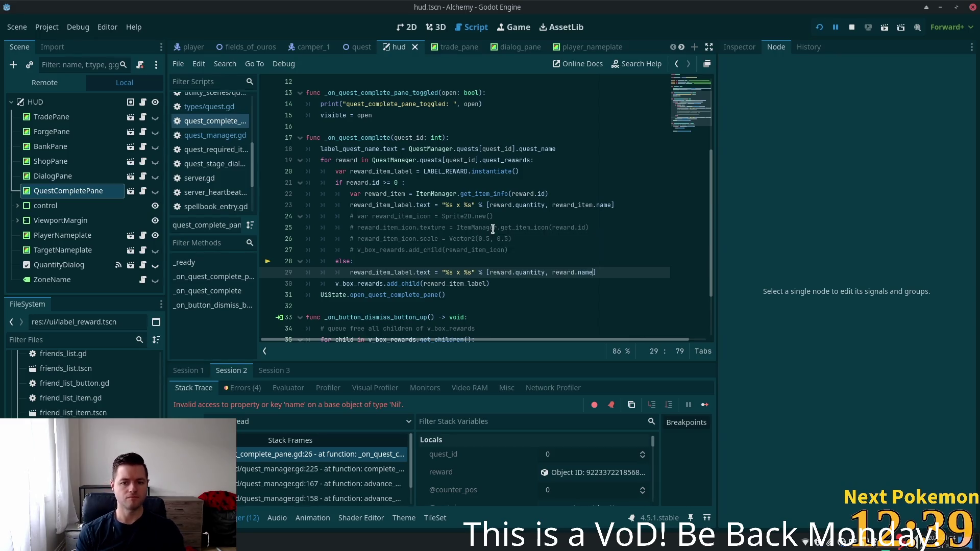
pyautogui.hotkey('alt', 'shift', 'o')
pyautogui.write('quest_rew')
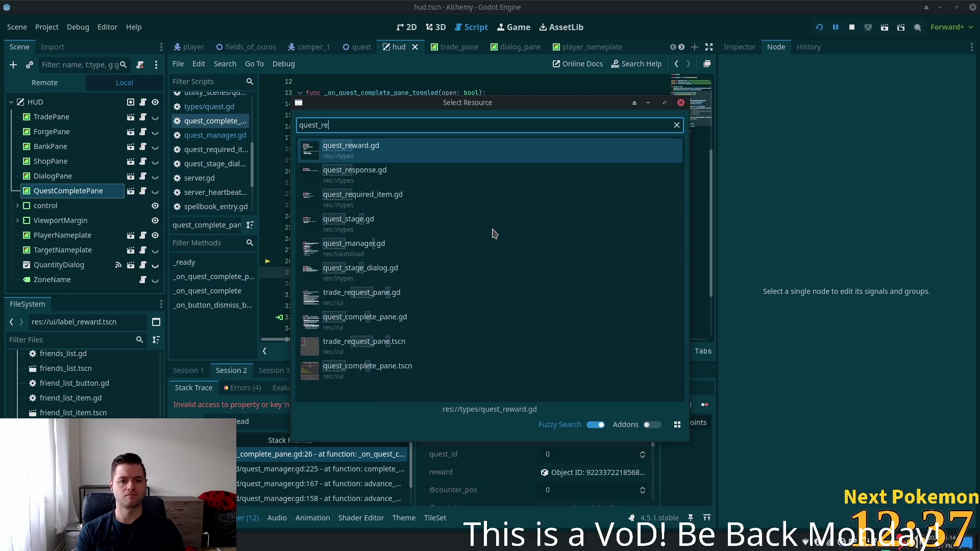
# Open quest_reward.gd to check its quantity and reward_name fields, then return to quest_complete_pane.gd.
pyautogui.press('Return')
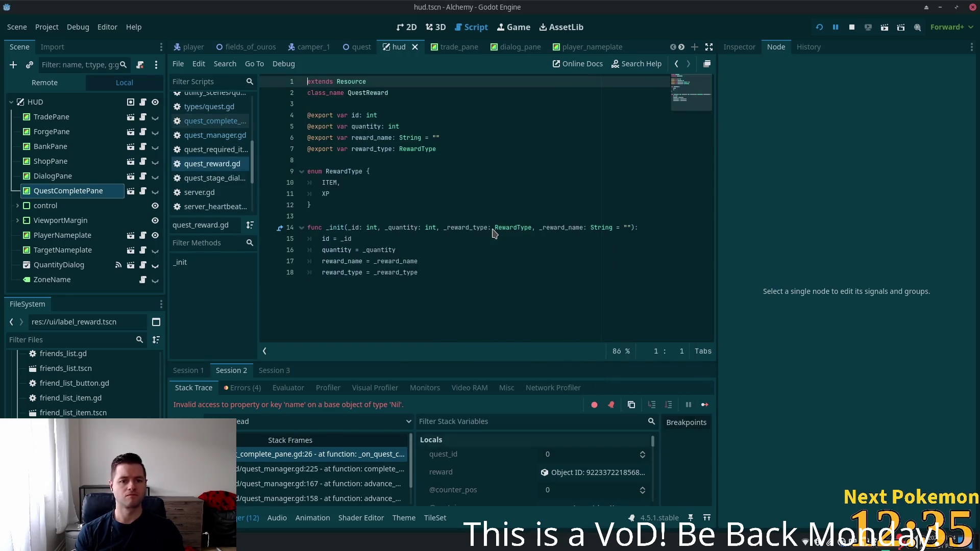
pyautogui.doubleClick(359, 127)
pyautogui.doubleClick(368, 138)
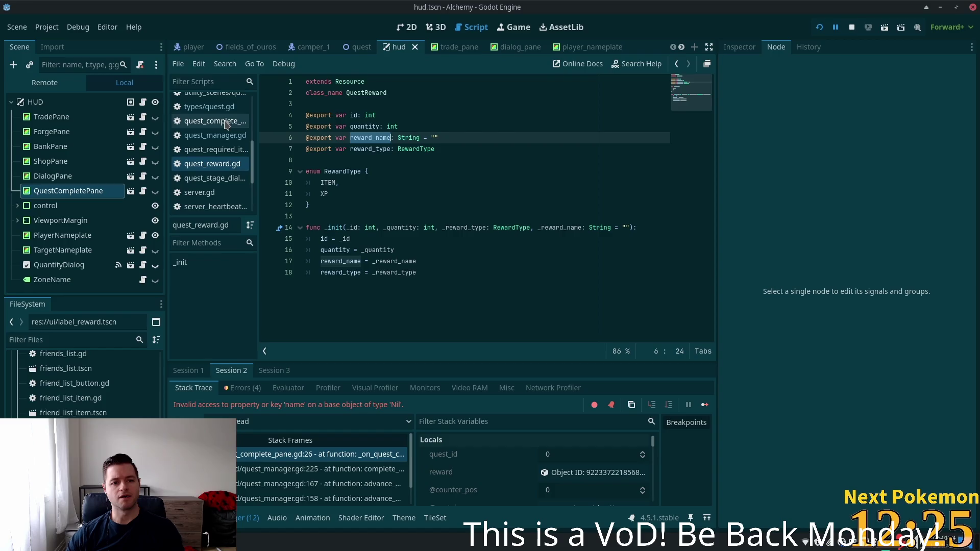
pyautogui.click(226, 125)
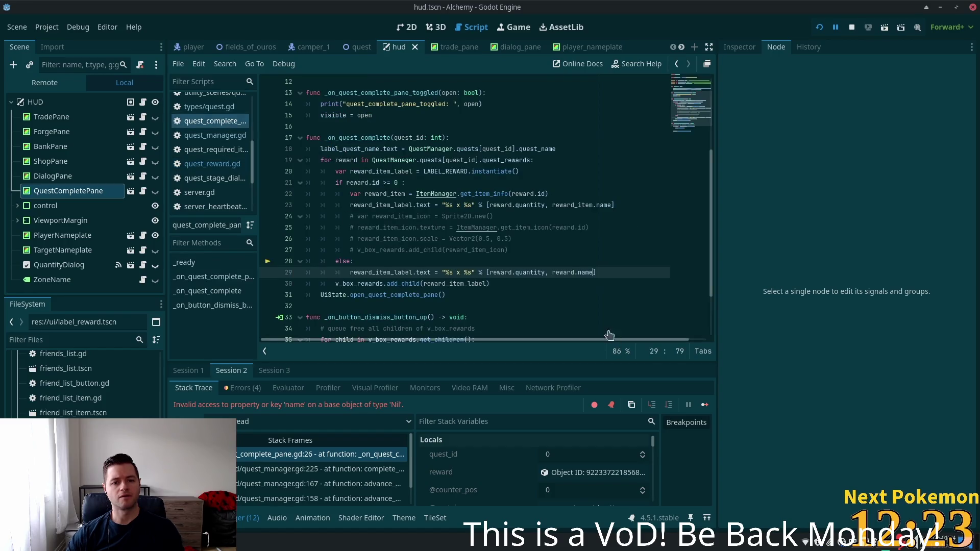
# Replace the id >= 0 check on line 21 with reward_type == QuestReward using autocomplete.
pyautogui.moveTo(399, 183); pyautogui.dragTo(369, 183)
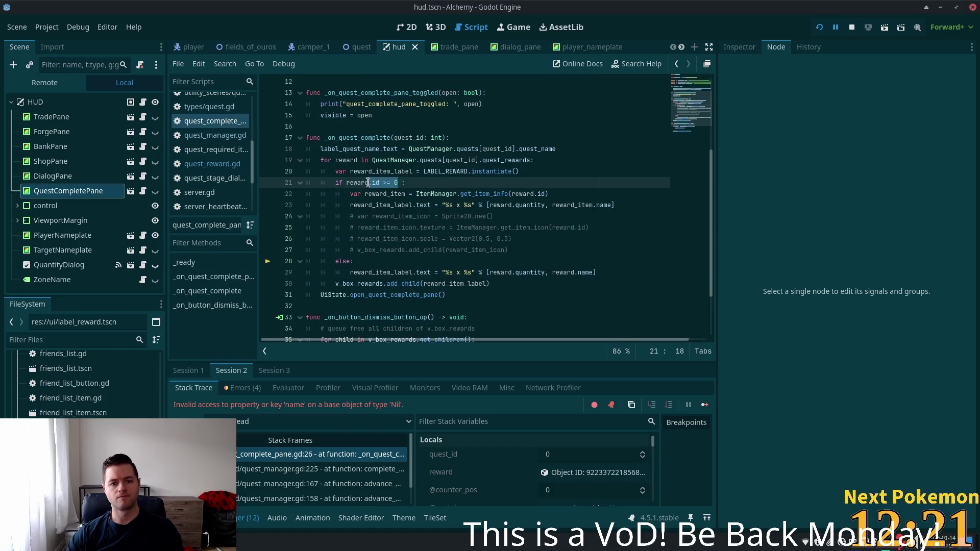
pyautogui.write('reward_')
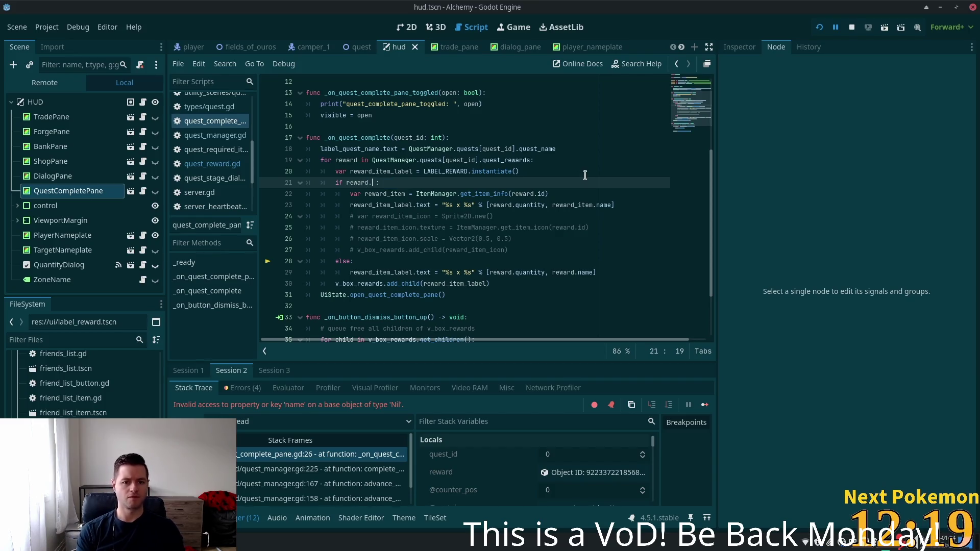
pyautogui.write('type ')
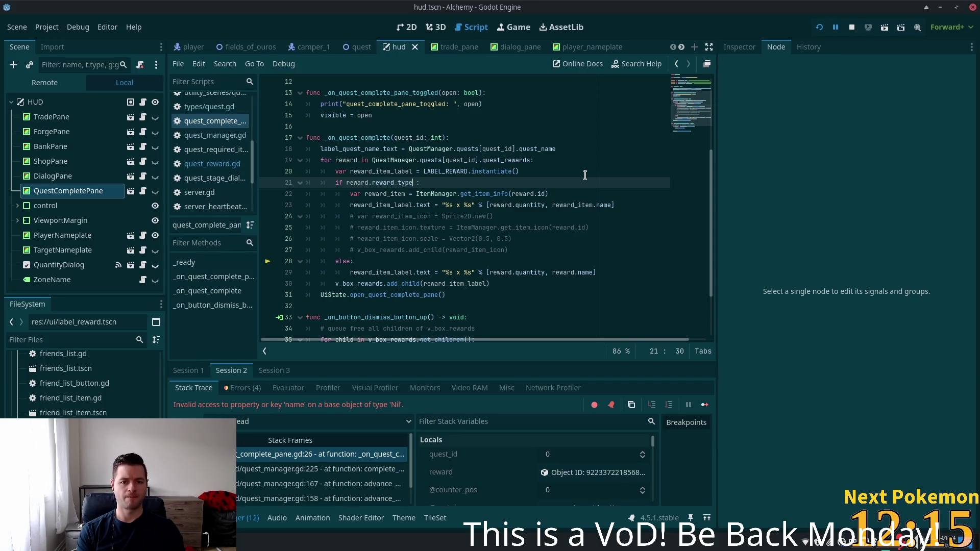
pyautogui.write('==  ')
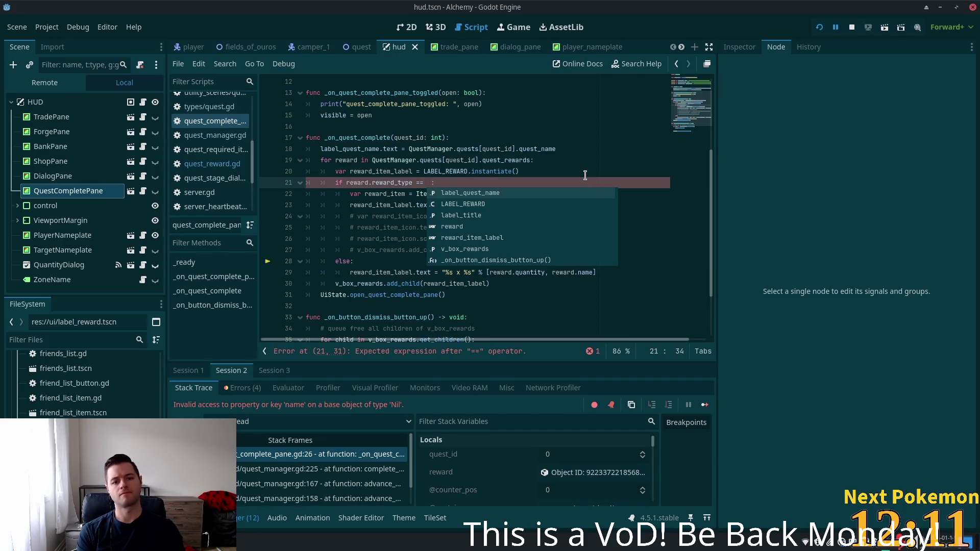
pyautogui.write('QuestR')
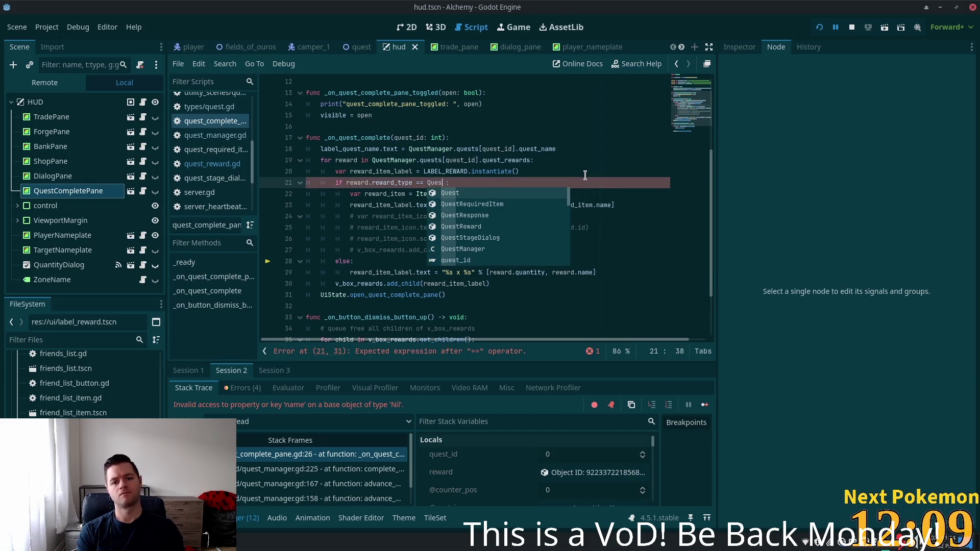
pyautogui.write('e')
pyautogui.press('Down')
pyautogui.press('Down')
pyautogui.press('Down')
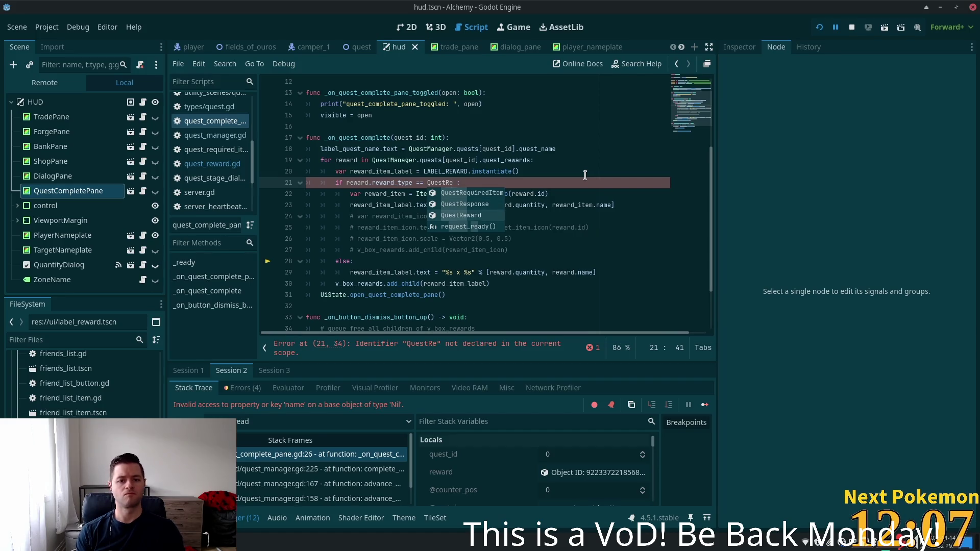
pyautogui.press('Up')
pyautogui.press('Return')
pyautogui.write('.')
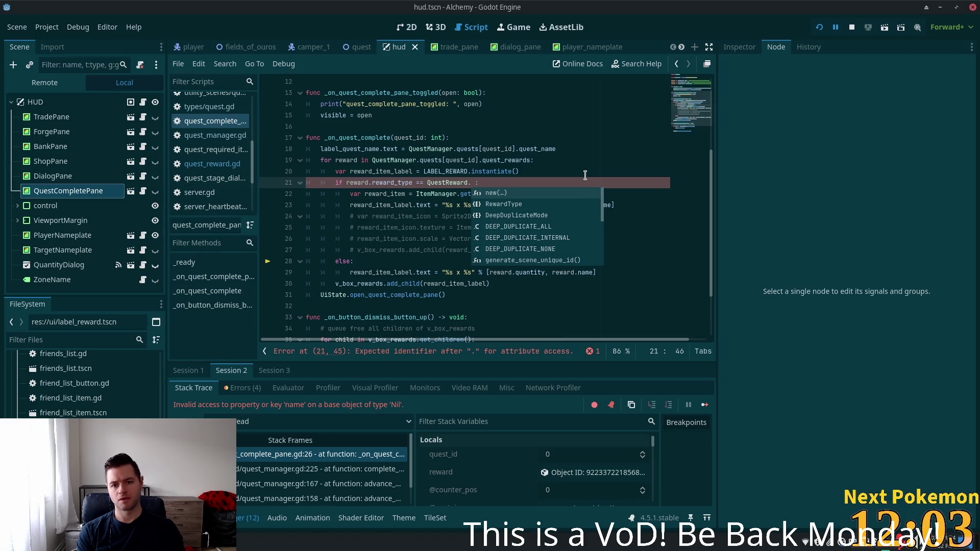
# Complete the comparison as QuestReward.RewardType.ITEM and remove the extra space before the colon.
pyautogui.press('Down')
pyautogui.press('Return')
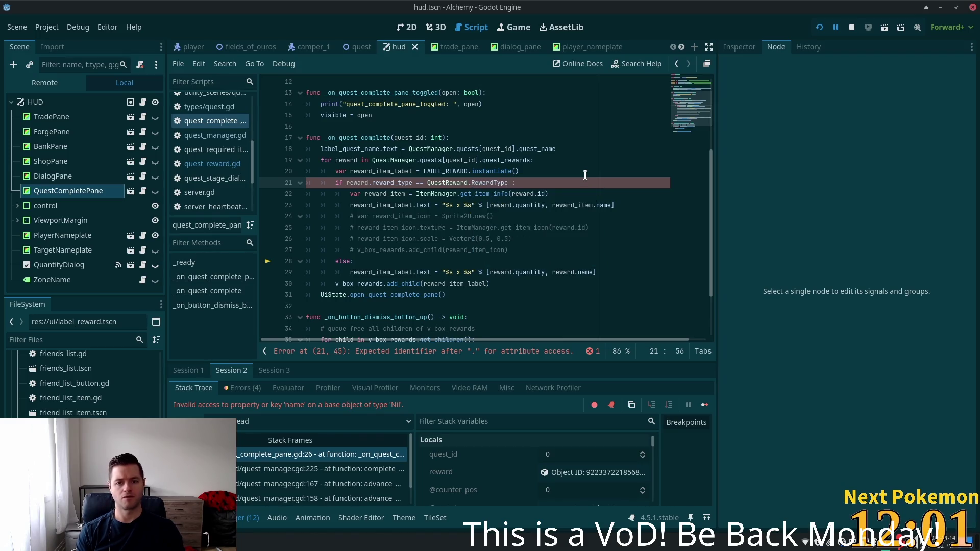
pyautogui.write('[')
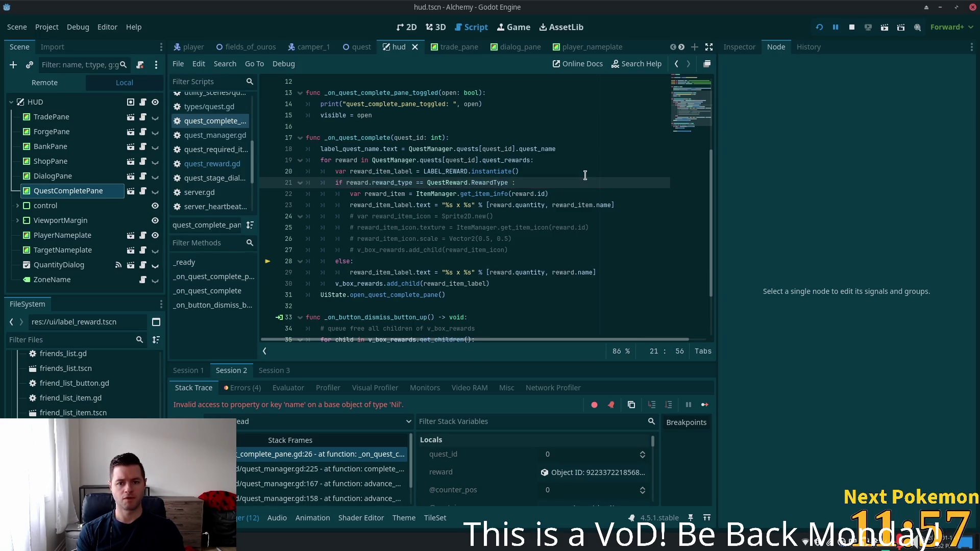
pyautogui.press('BackSpace')
pyautogui.write('.')
pyautogui.press('Return')
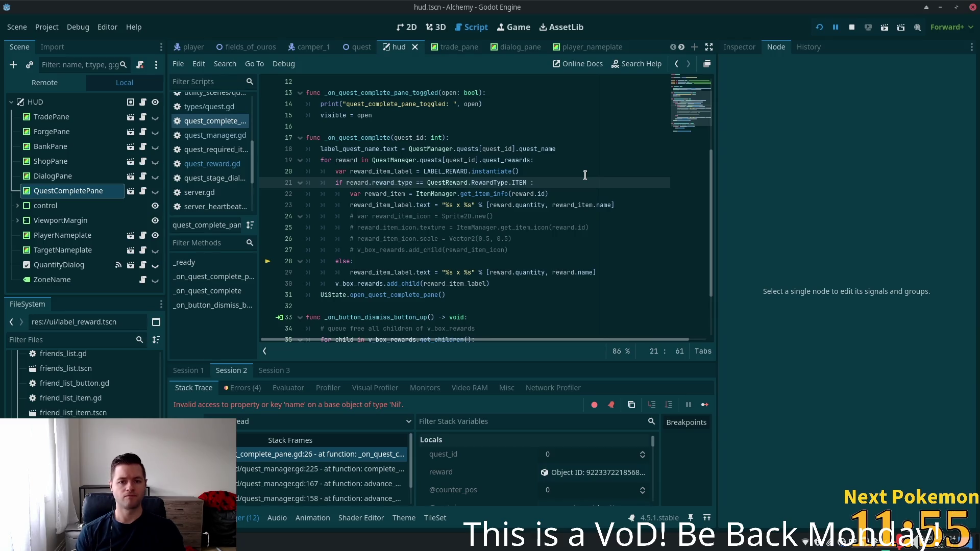
pyautogui.press('BackSpace')
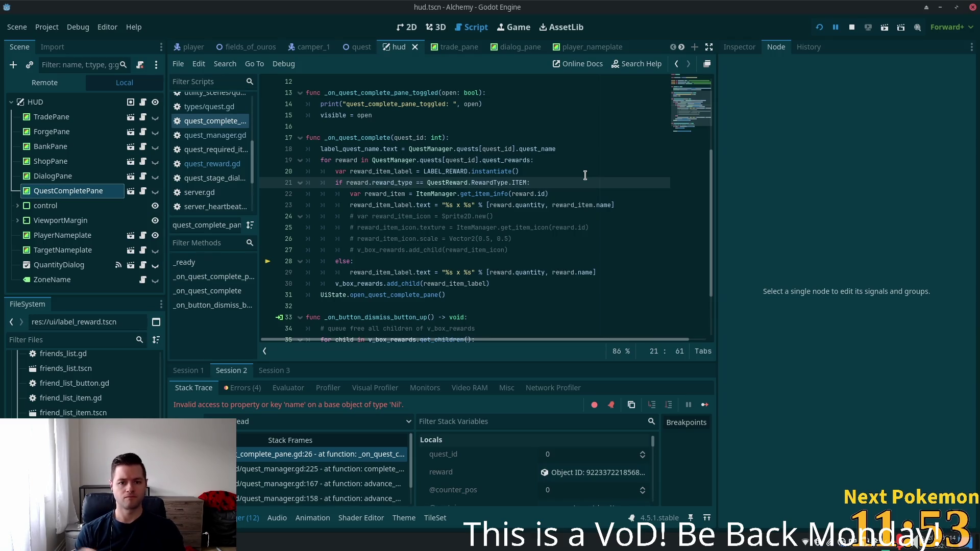
pyautogui.click(412, 182)
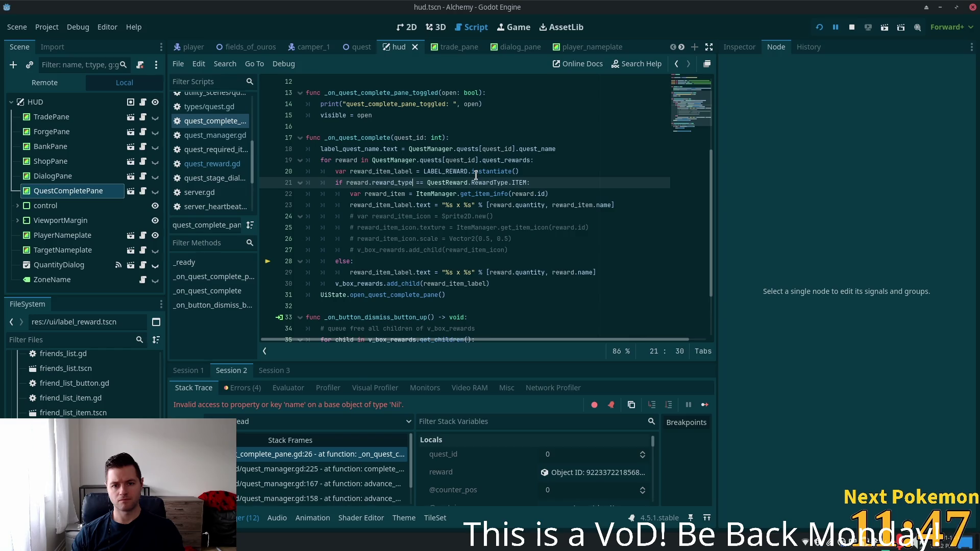
pyautogui.moveTo(475, 174)
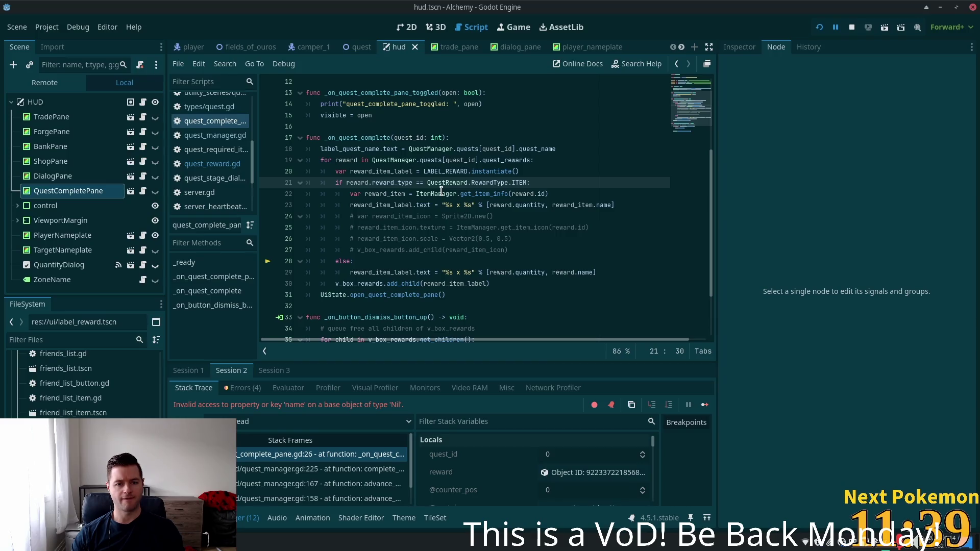
pyautogui.moveTo(439, 191)
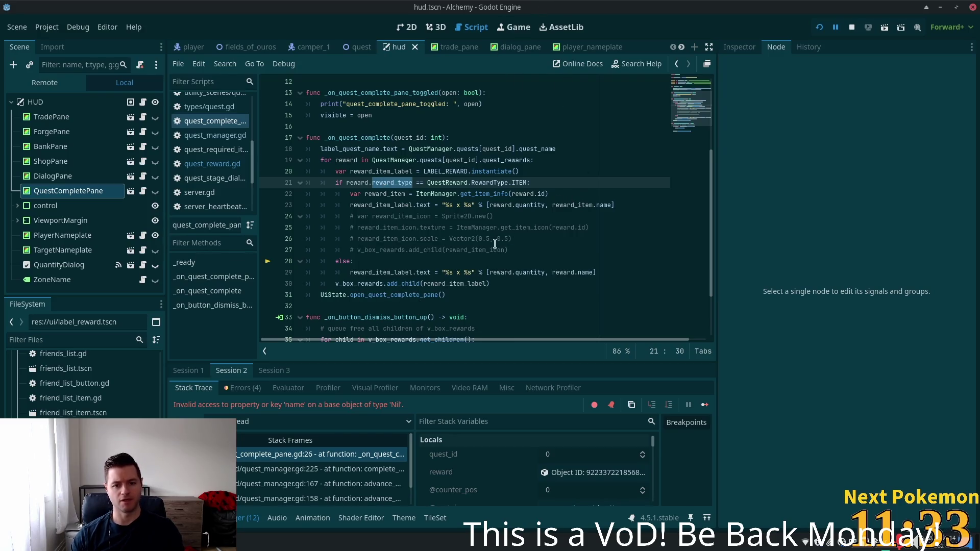
pyautogui.hotkey('alt', 'Tab')
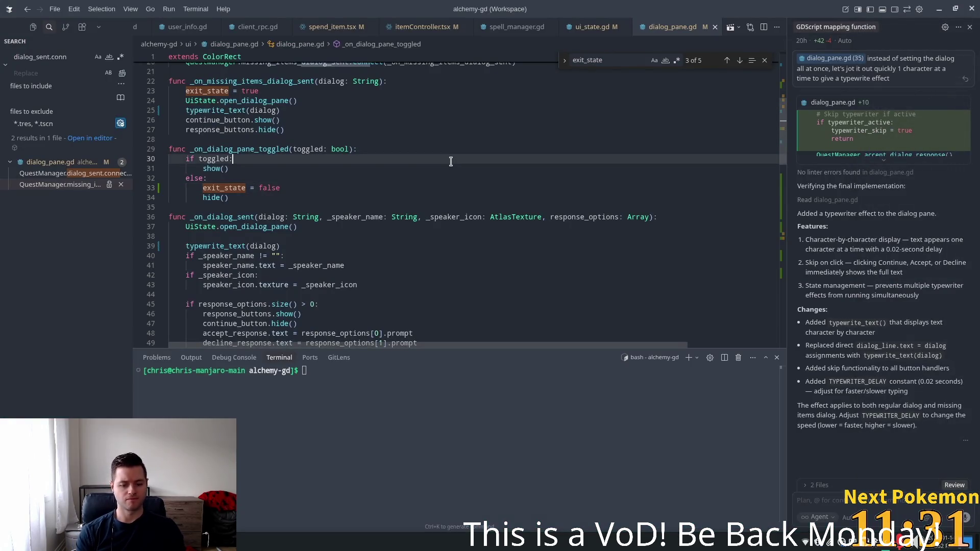
# Open quest_manager.gd and inspect how reward_type is parsed with an int conversion.
pyautogui.hotkey('ctrl', 'p')
pyautogui.write('quest_m')
pyautogui.press('Return')
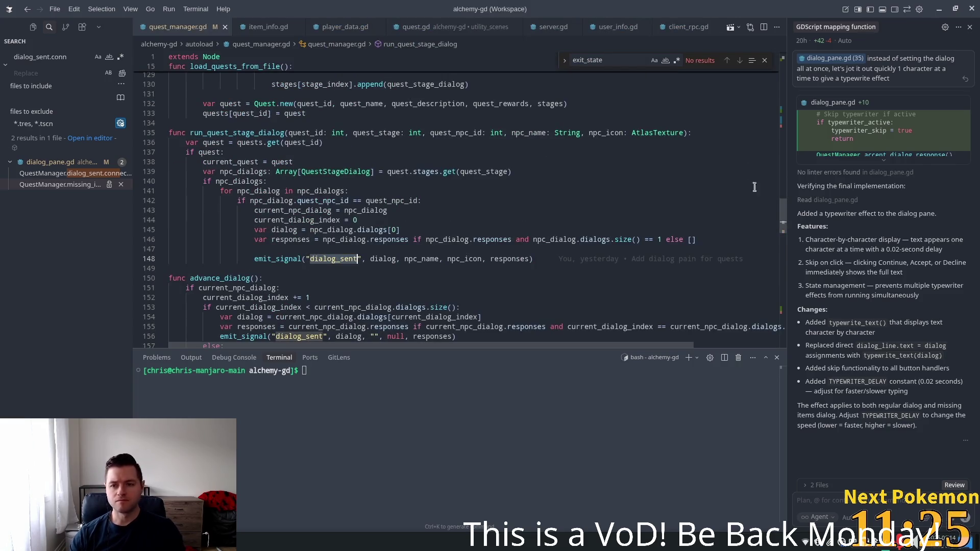
pyautogui.scroll(20, 715, 168)
pyautogui.click(591, 215)
pyautogui.hotkey('ctrl', 'f')
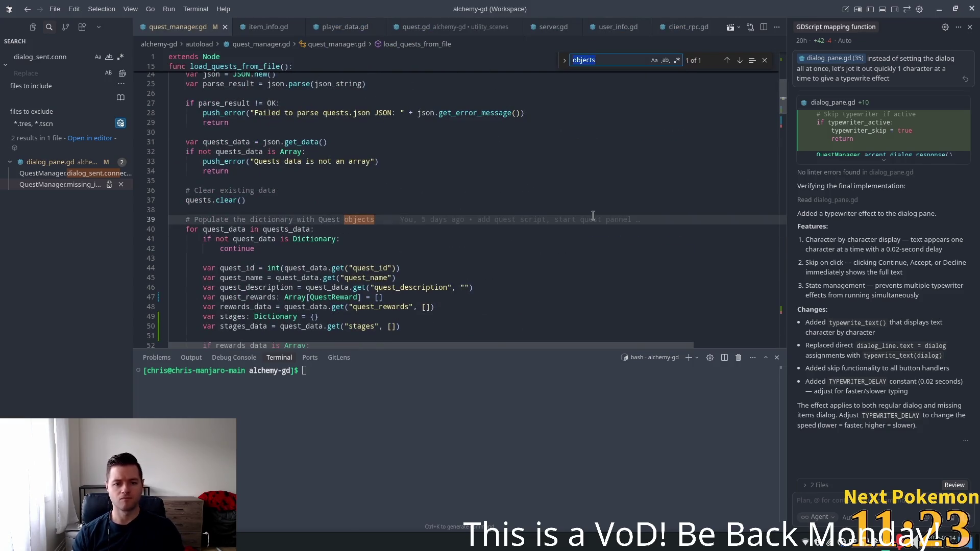
pyautogui.write('reward_type')
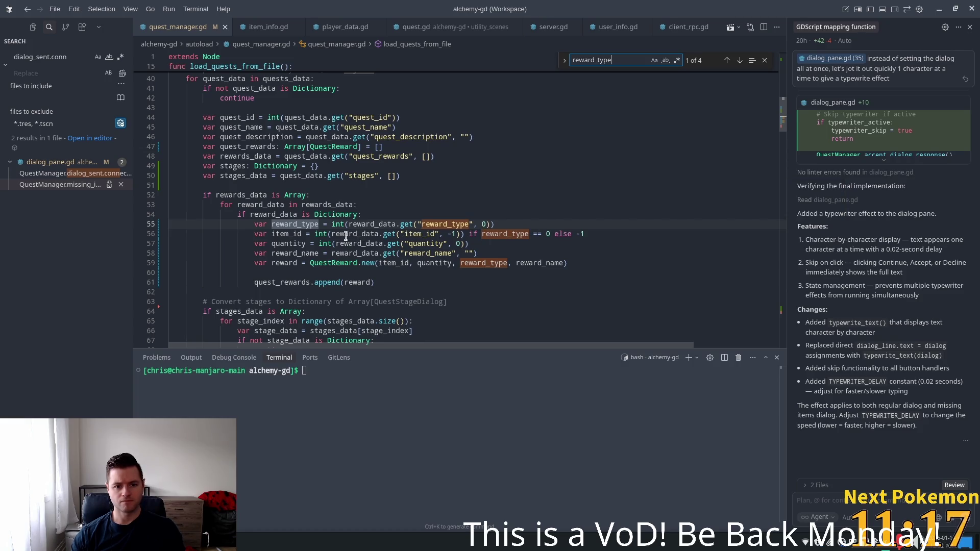
pyautogui.doubleClick(296, 225)
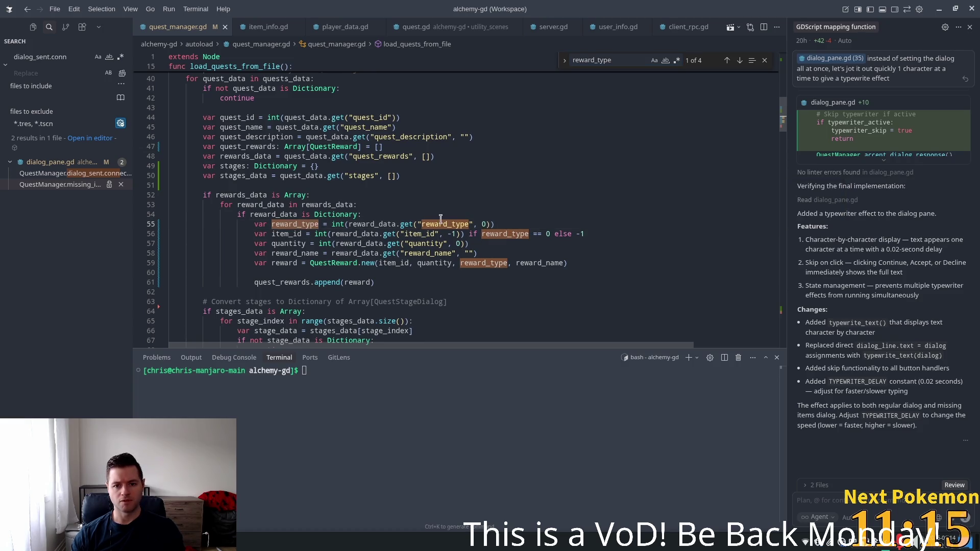
pyautogui.press('Right')
pyautogui.press('Right')
pyautogui.press('Right')
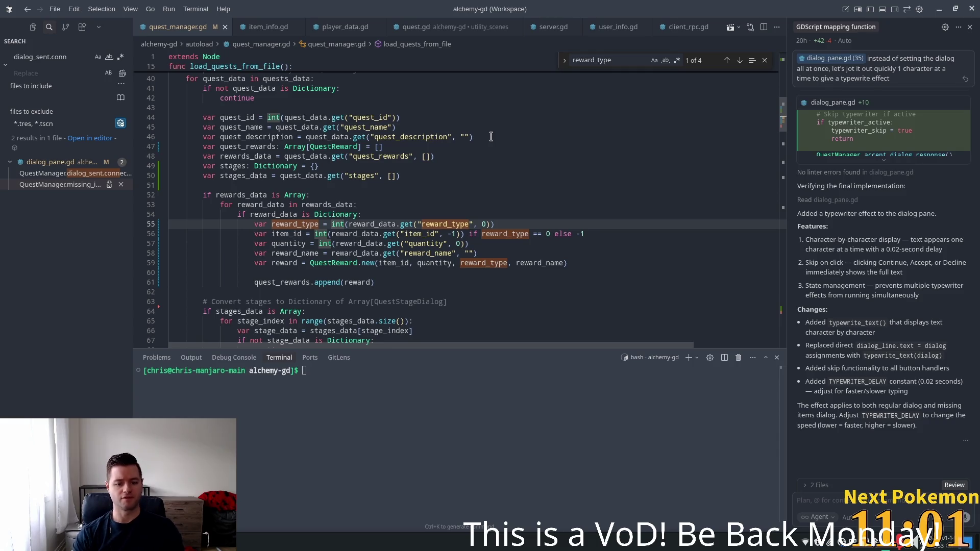
# Open quest_reward.gd to view its RewardType enum of ITEM and XP.
pyautogui.hotkey('ctrl', 'p')
pyautogui.write('quest')
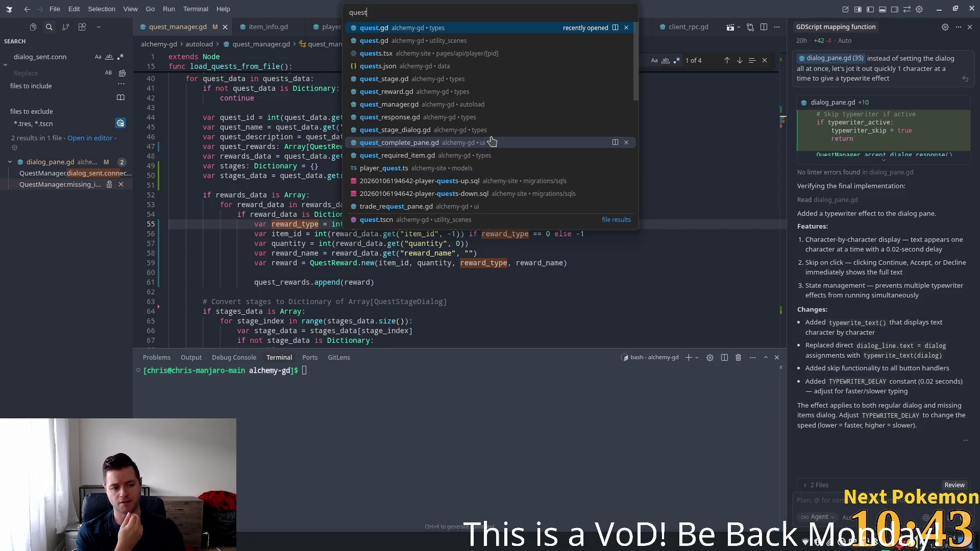
pyautogui.click(245, 137)
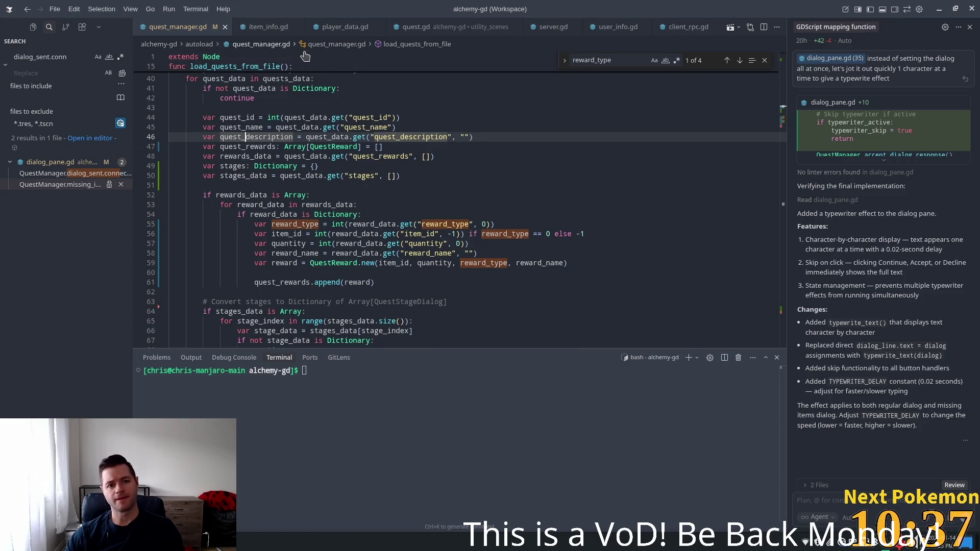
pyautogui.scroll(3, 299, 70)
pyautogui.scroll(2, 221, 29)
pyautogui.scroll(3, 221, 29)
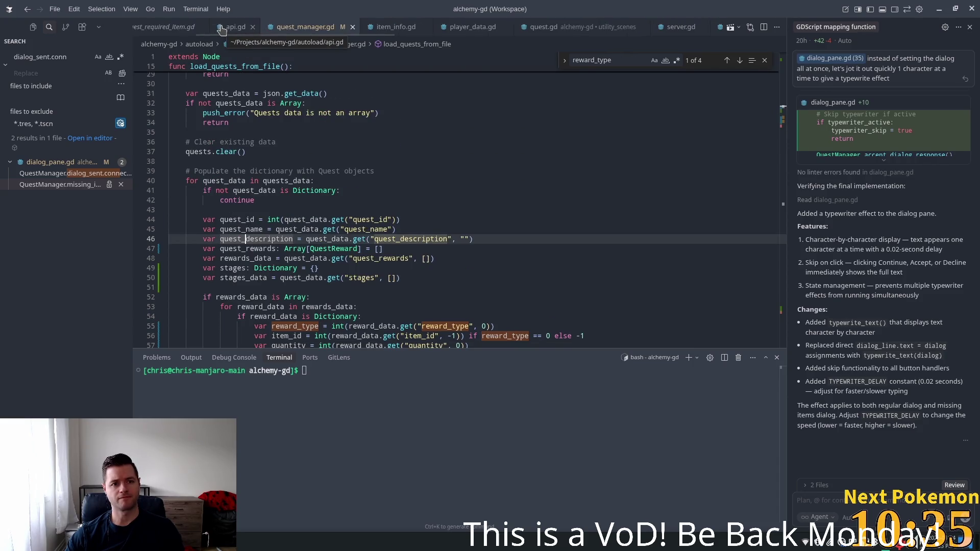
pyautogui.click(219, 26)
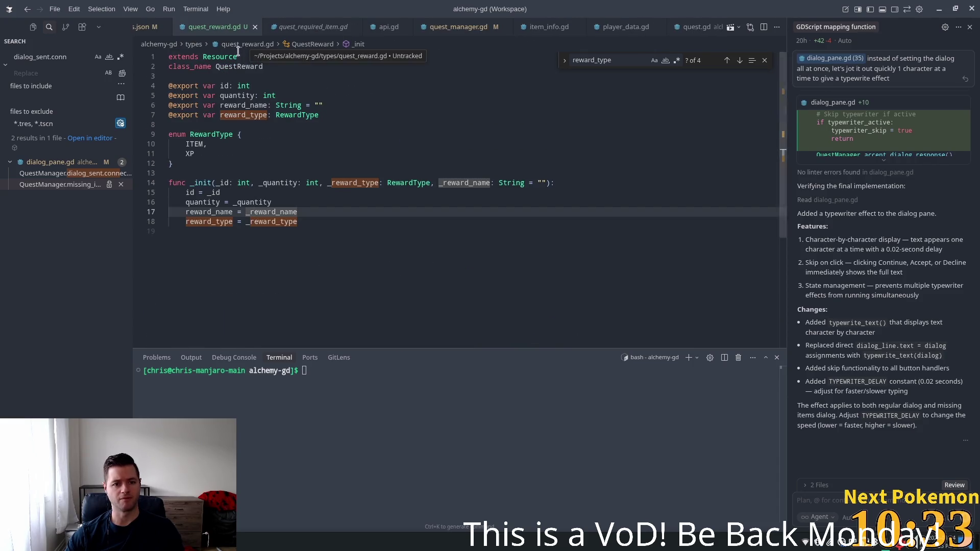
# Open quest_complete_pane.gd from the quick file finder to view its reward loop.
pyautogui.scroll(1, 188, 28)
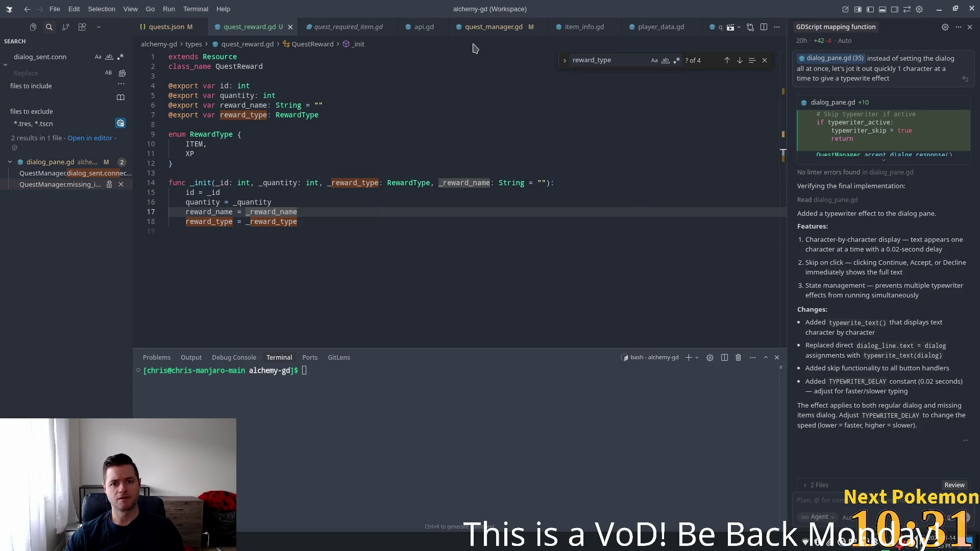
pyautogui.hotkey('ctrl', 'p')
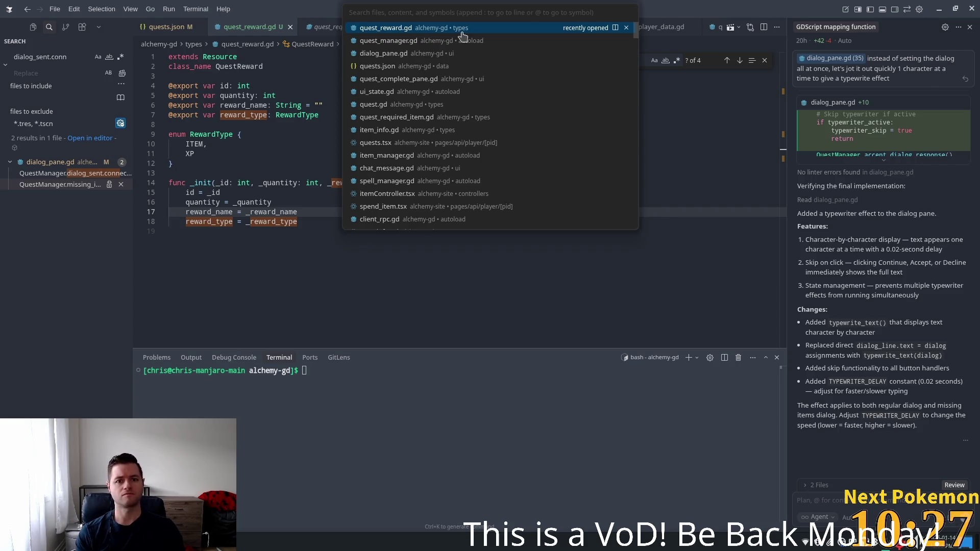
pyautogui.write('quest_a')
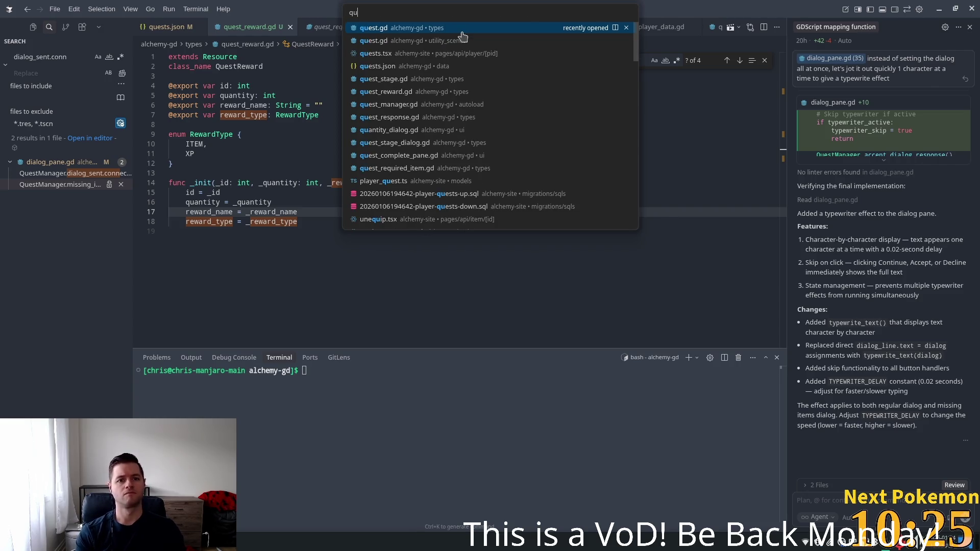
pyautogui.write('ne')
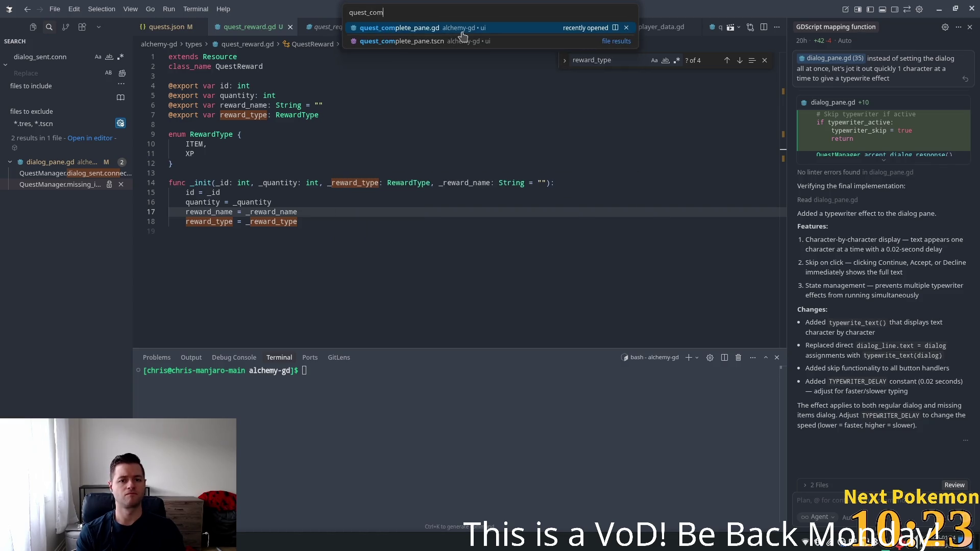
pyautogui.press('Return')
pyautogui.scroll(10, 370, 239)
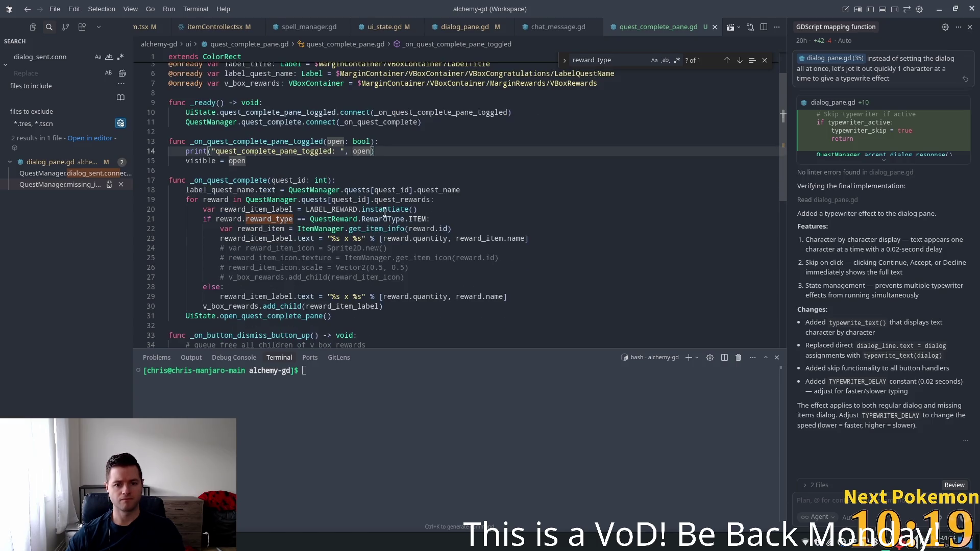
# Change the non-item reward label on line 29 to use reward.reward_name.
pyautogui.click(386, 209)
pyautogui.scroll(-3, 306, 204)
pyautogui.click(337, 220)
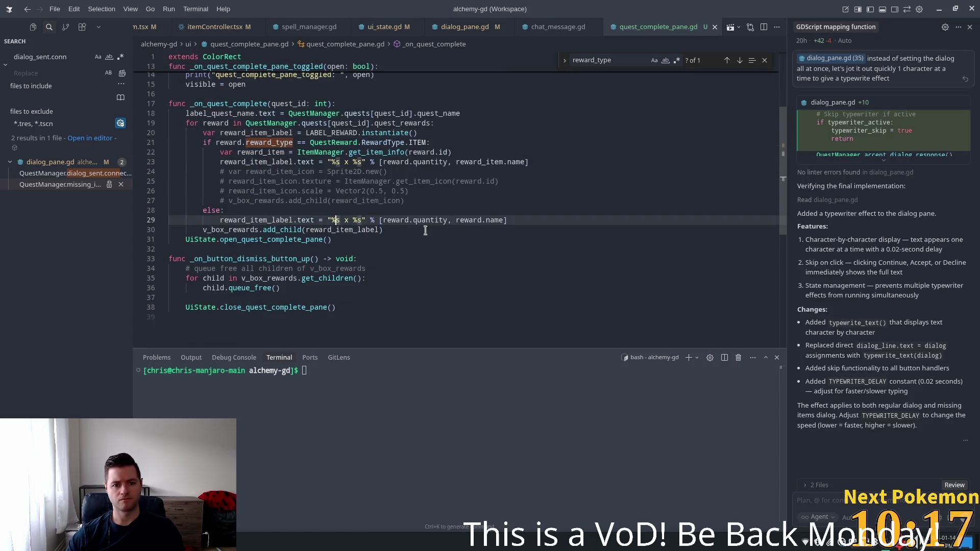
pyautogui.doubleClick(489, 220)
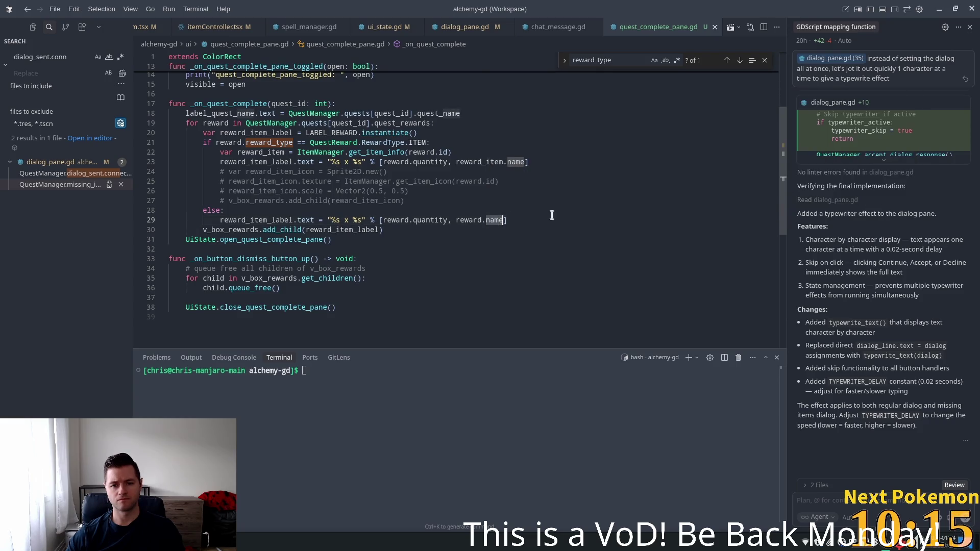
pyautogui.write('reward_name')
# Insert blank lines after line 29 and after line 20.
pyautogui.click(402, 176)
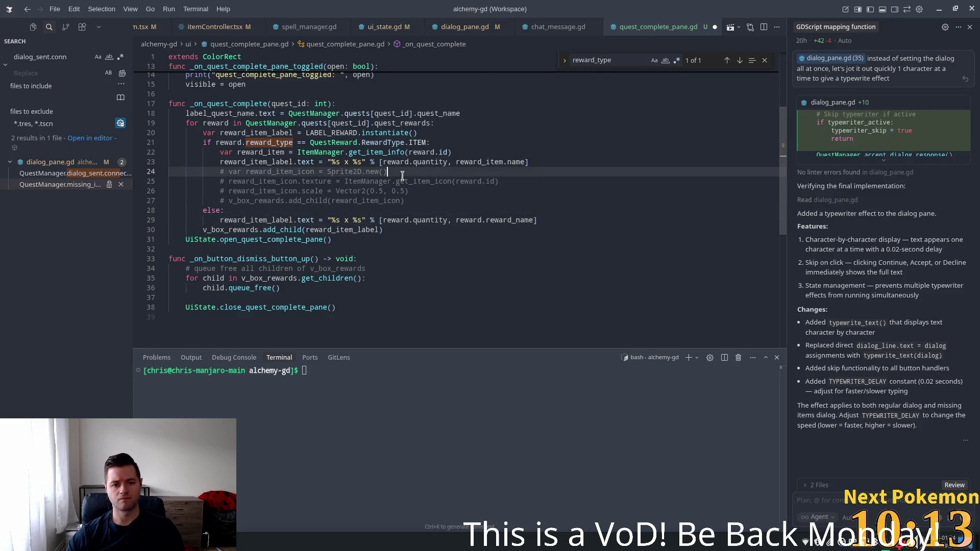
pyautogui.click(565, 219)
pyautogui.press('Return')
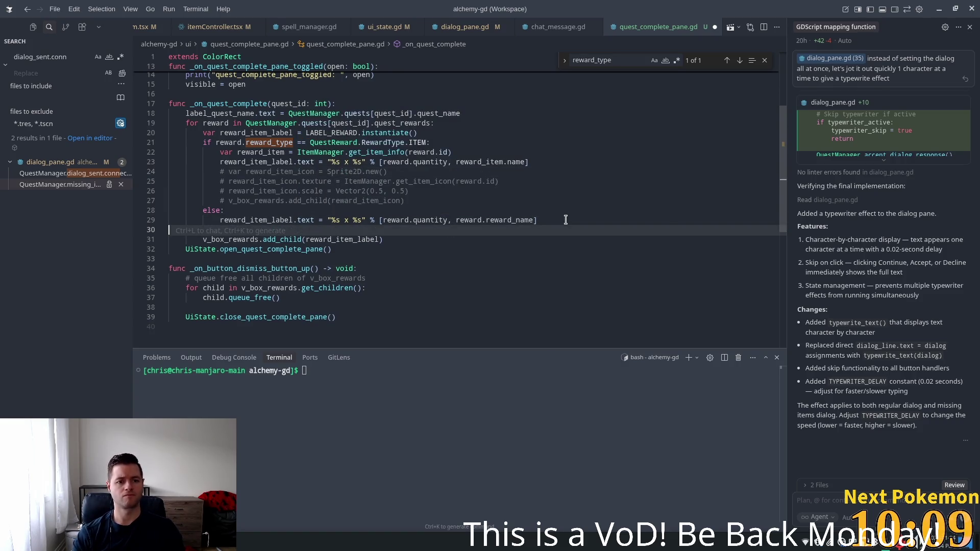
pyautogui.click(439, 134)
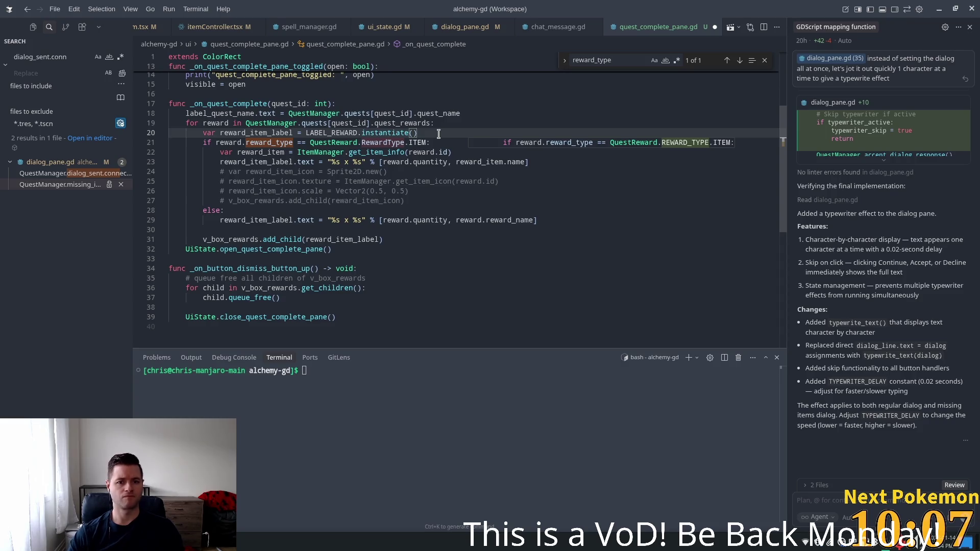
pyautogui.press('Return')
pyautogui.click(409, 172)
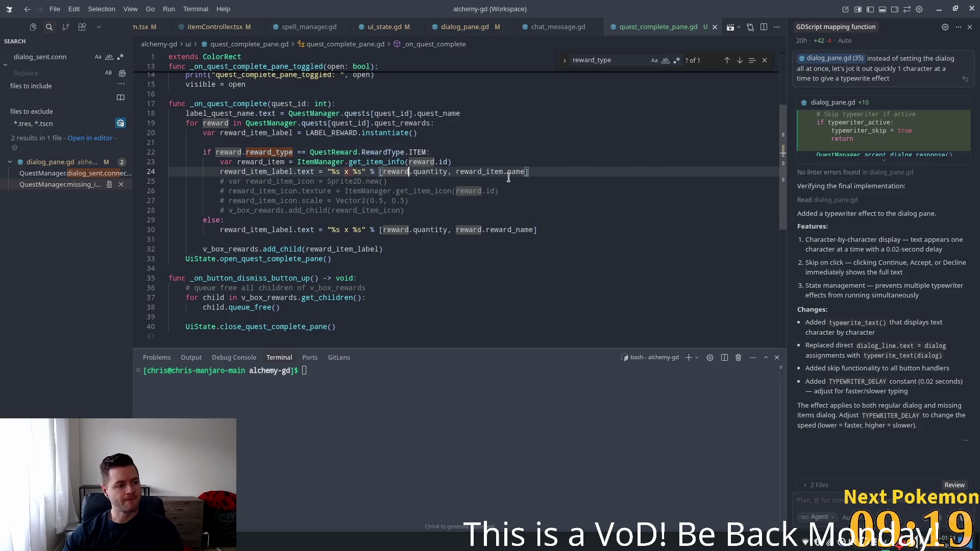
pyautogui.click(448, 135)
pyautogui.press('super')
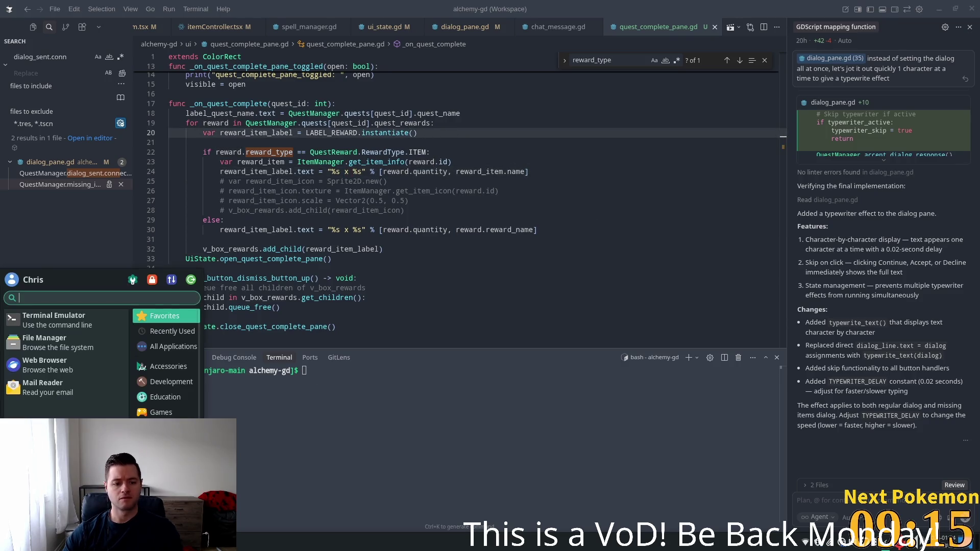
# Refresh player_quests in phpMyAdmin and edit the quest 0 row's stage value inline.
pyautogui.press('Escape')
pyautogui.hotkey('alt', 'Tab')
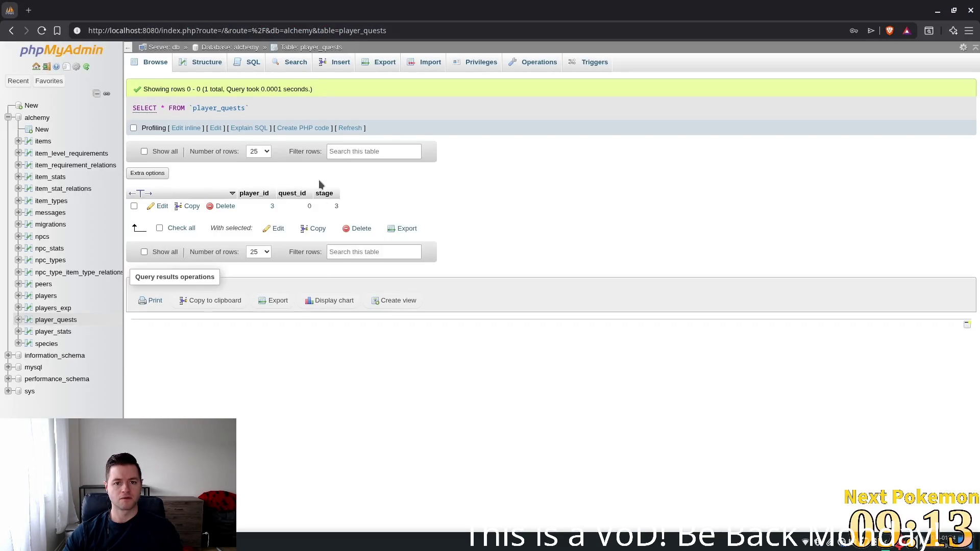
pyautogui.click(351, 128)
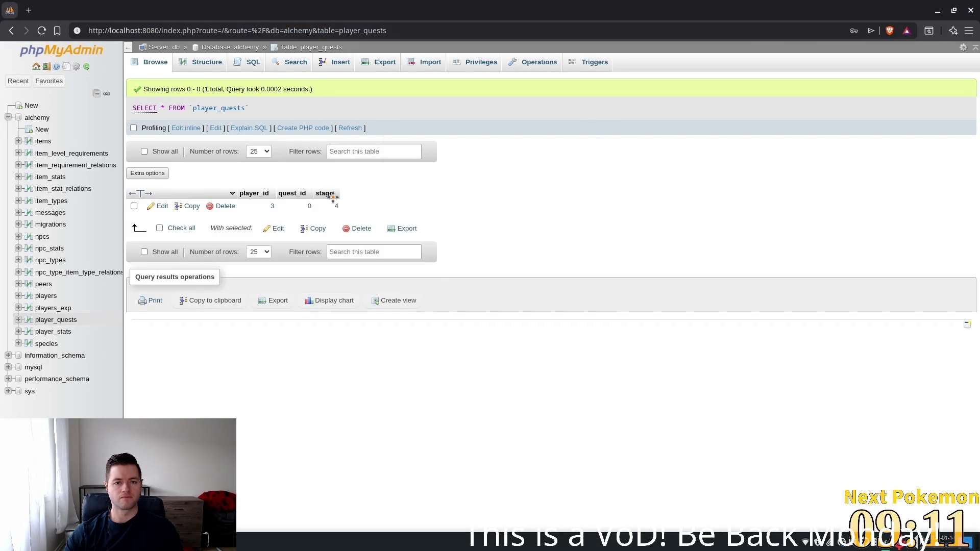
pyautogui.doubleClick(337, 205)
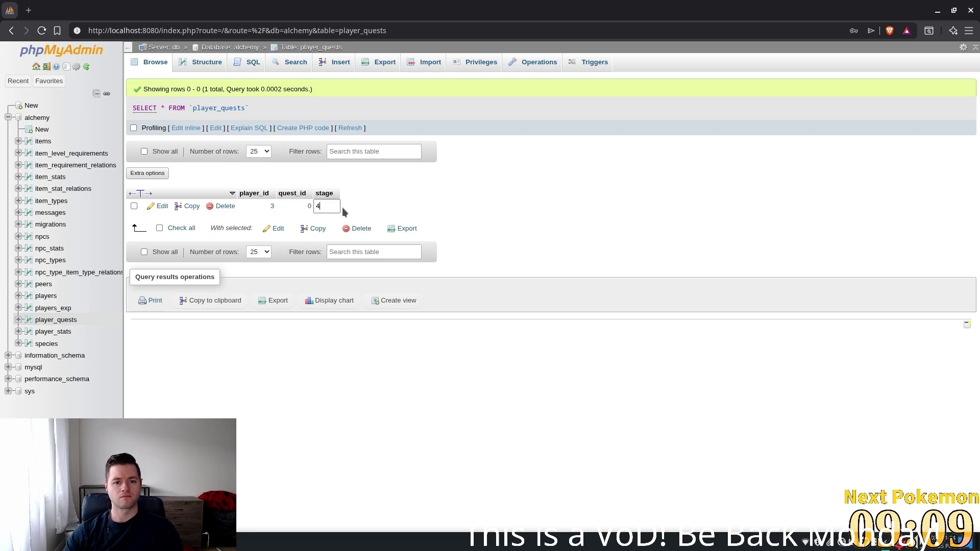
pyautogui.write('3')
pyautogui.click(462, 250)
pyautogui.hotkey('alt', 'Tab')
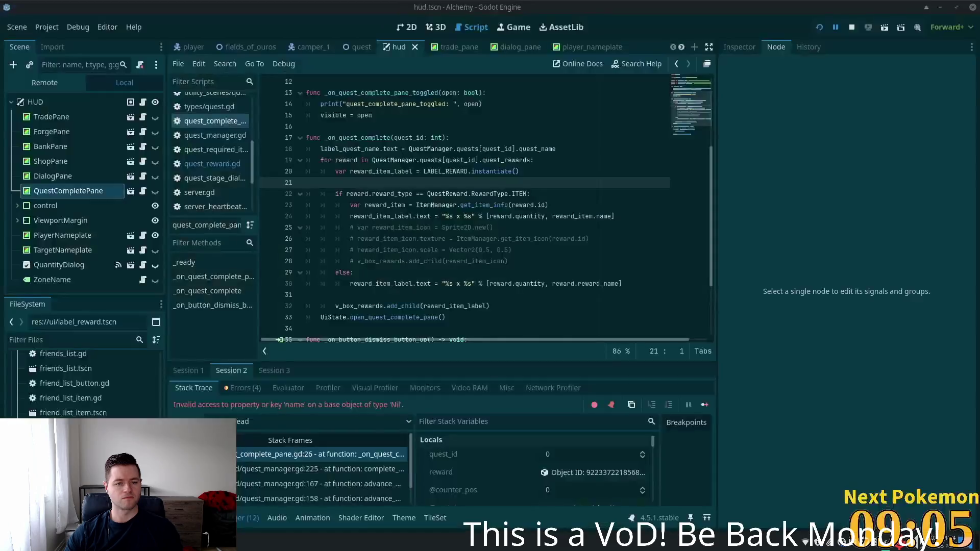
# Relaunch the debug game, log in, and complete the Camper's quest dialog to trigger the reward.
pyautogui.press('F5')
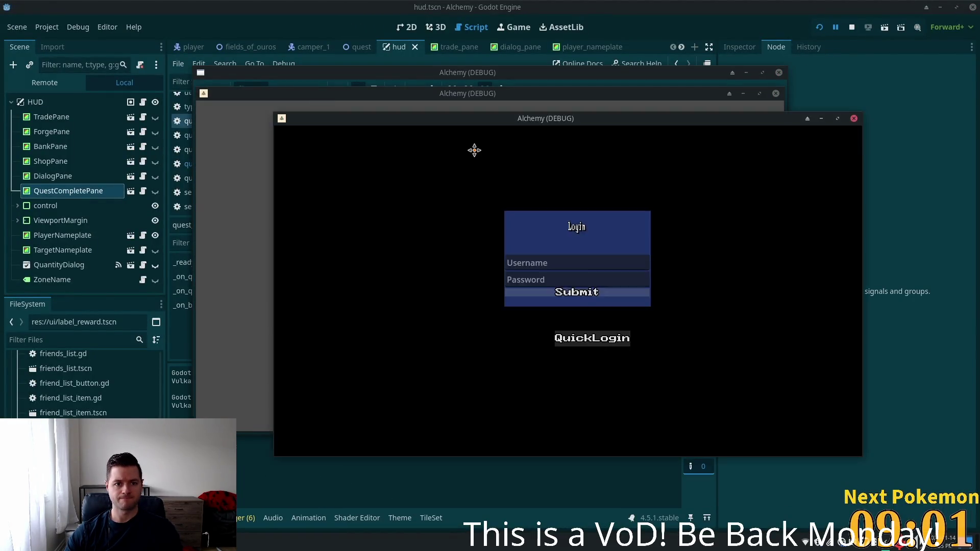
pyautogui.moveTo(396, 100); pyautogui.dragTo(189, 149)
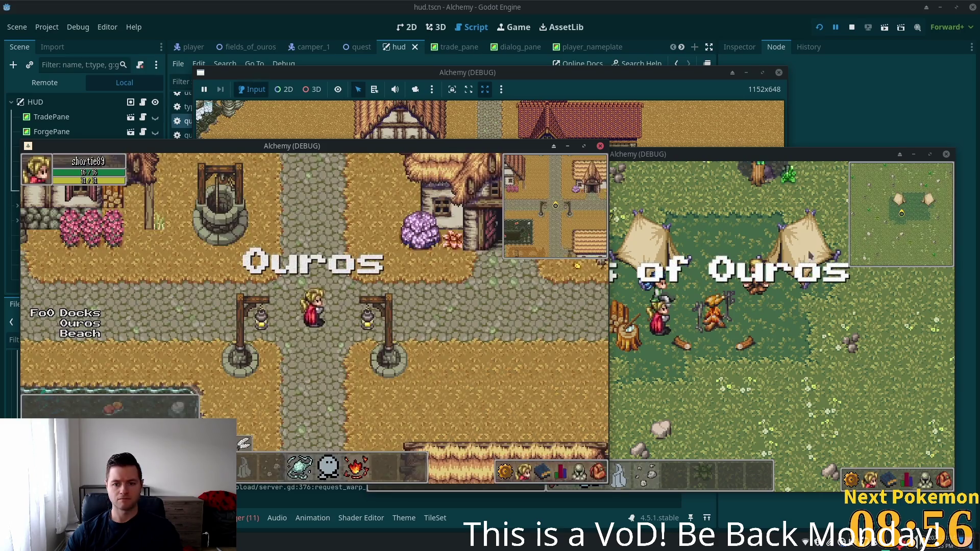
pyautogui.click(763, 250)
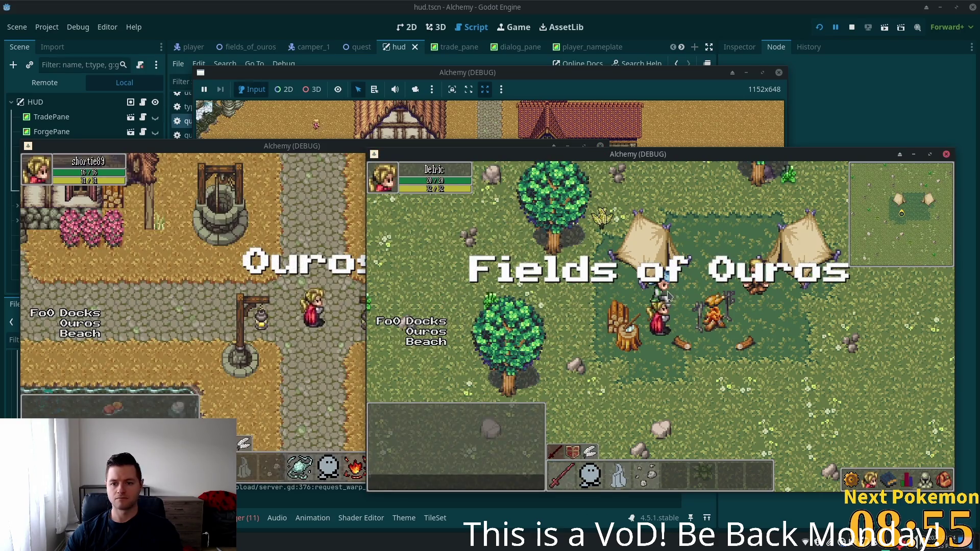
pyautogui.click(715, 314)
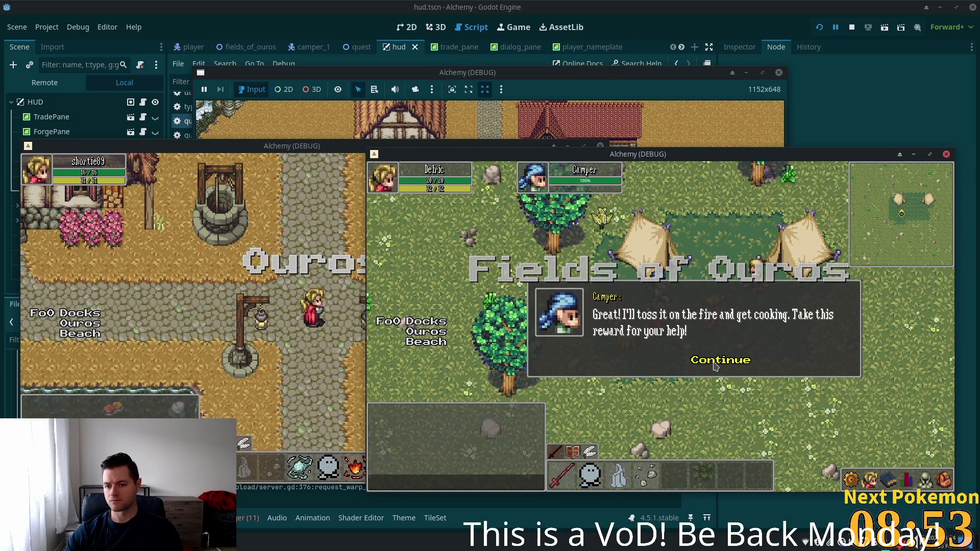
pyautogui.click(722, 359)
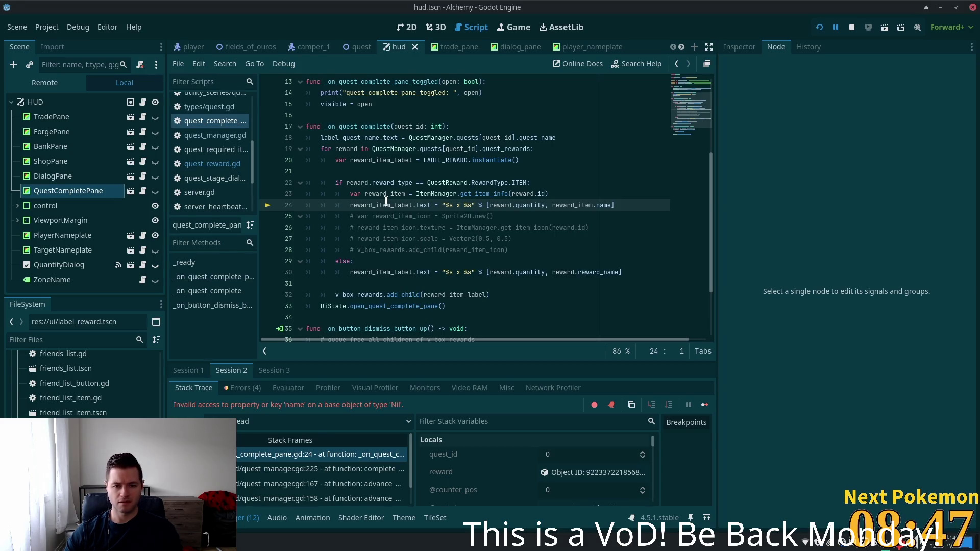
# Inspect the paused reward local: ID -1, quantity 50, empty reward name, type Item.
pyautogui.doubleClick(388, 185)
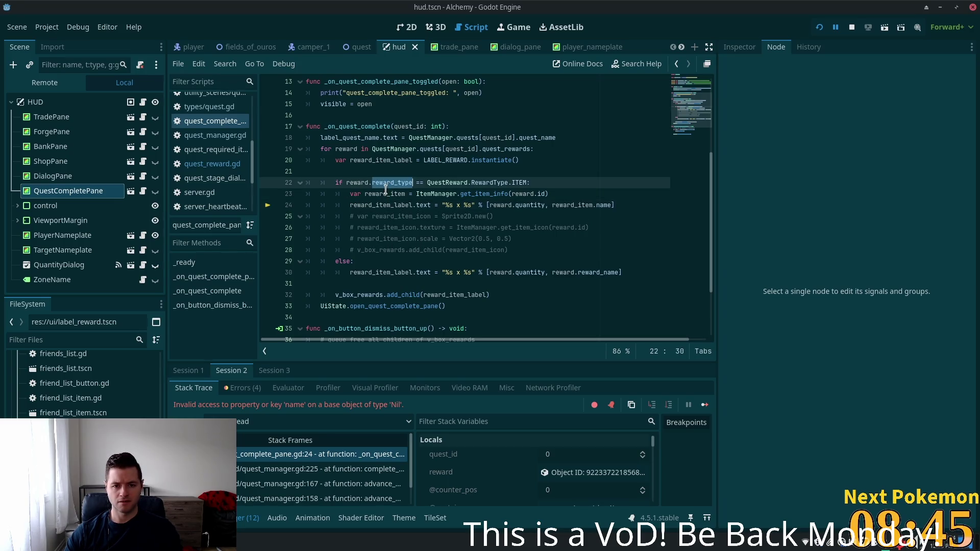
pyautogui.click(539, 183)
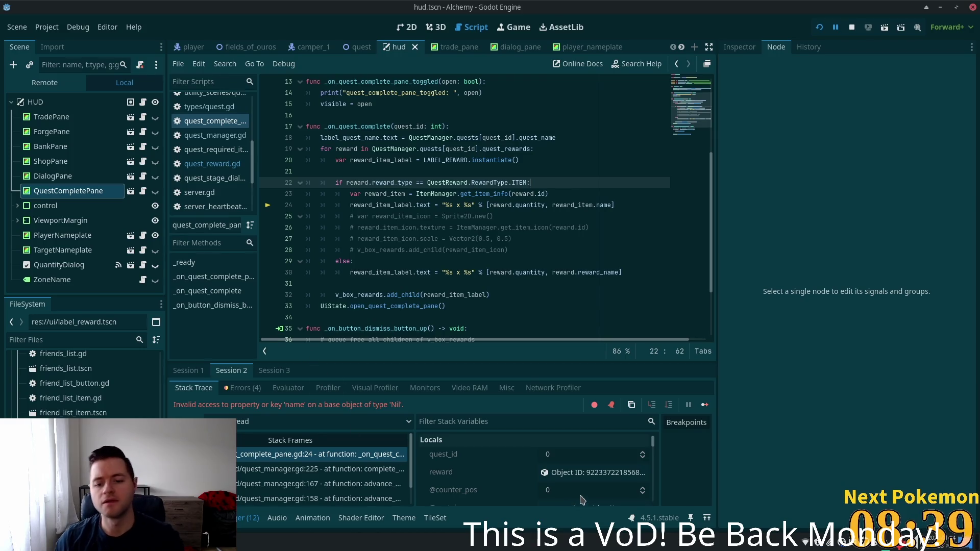
pyautogui.scroll(-1, 551, 438)
pyautogui.click(582, 455)
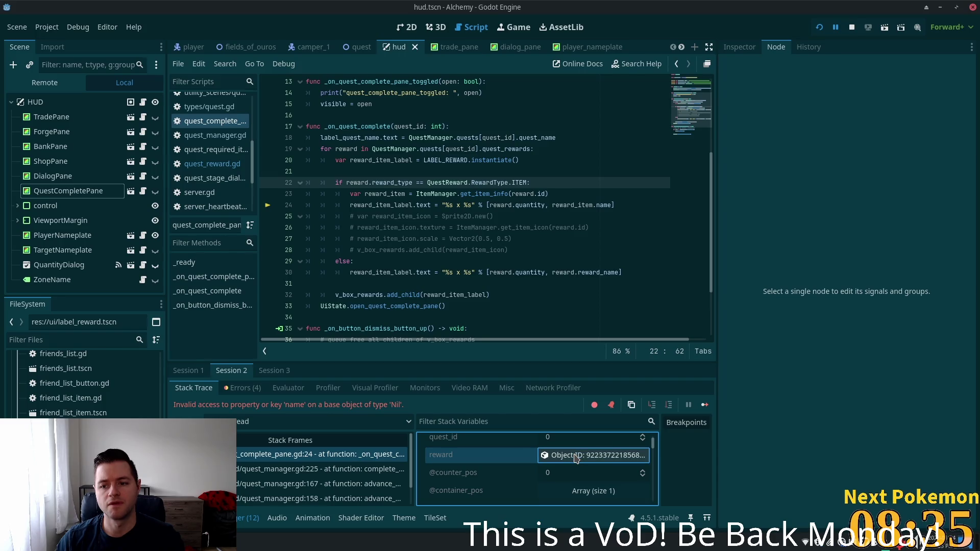
pyautogui.click(739, 47)
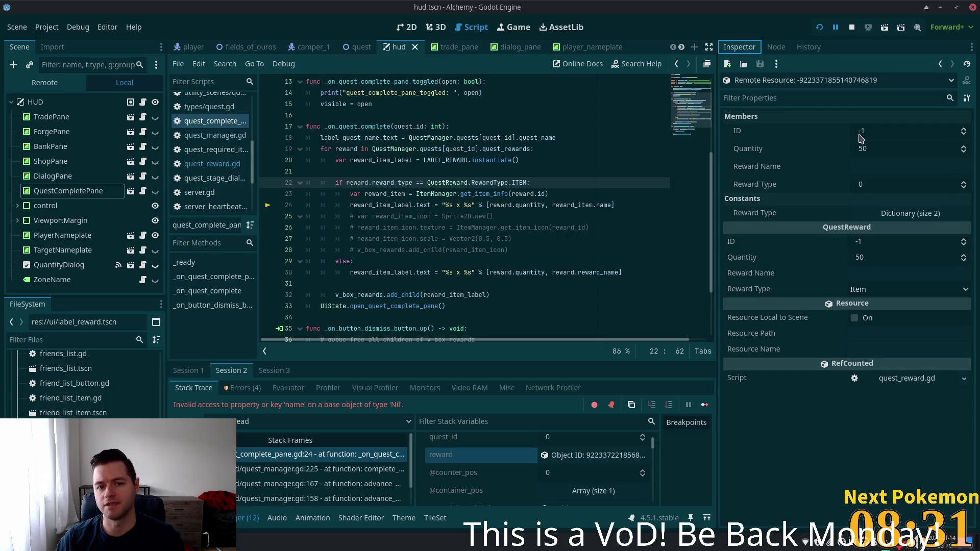
pyautogui.moveTo(883, 150)
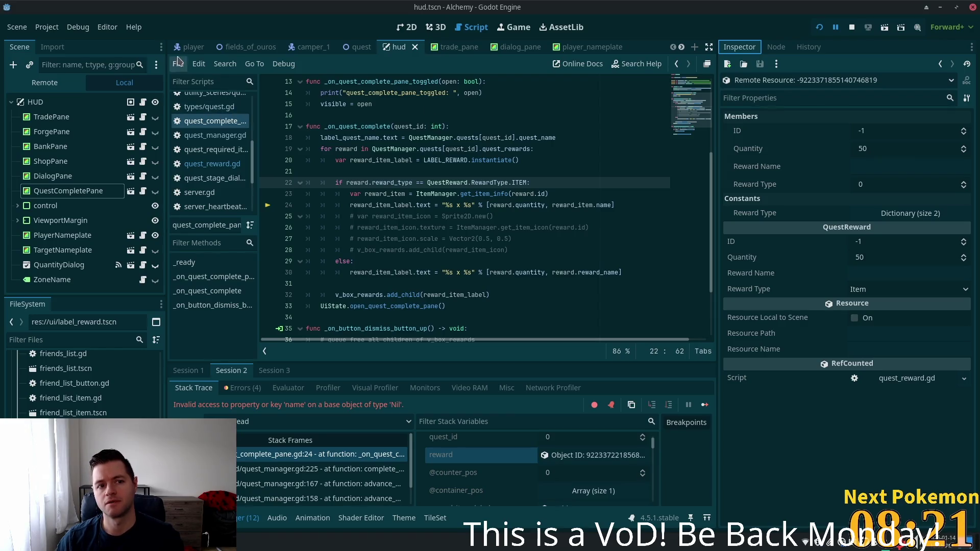
pyautogui.hotkey('alt', 'Tab')
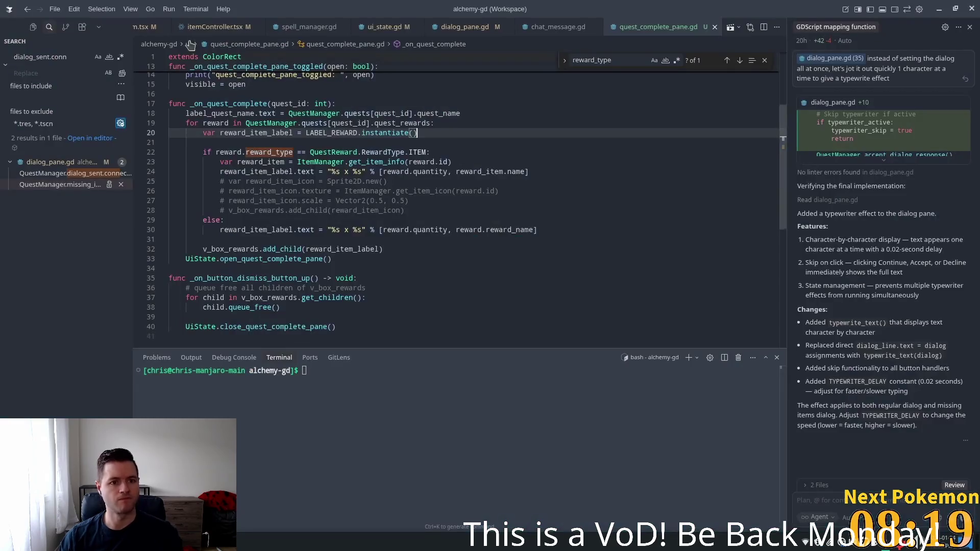
# Set the Hungry Camper quest's reward id to 1 in quests.json, then return to Godot.
pyautogui.scroll(3, 230, 28)
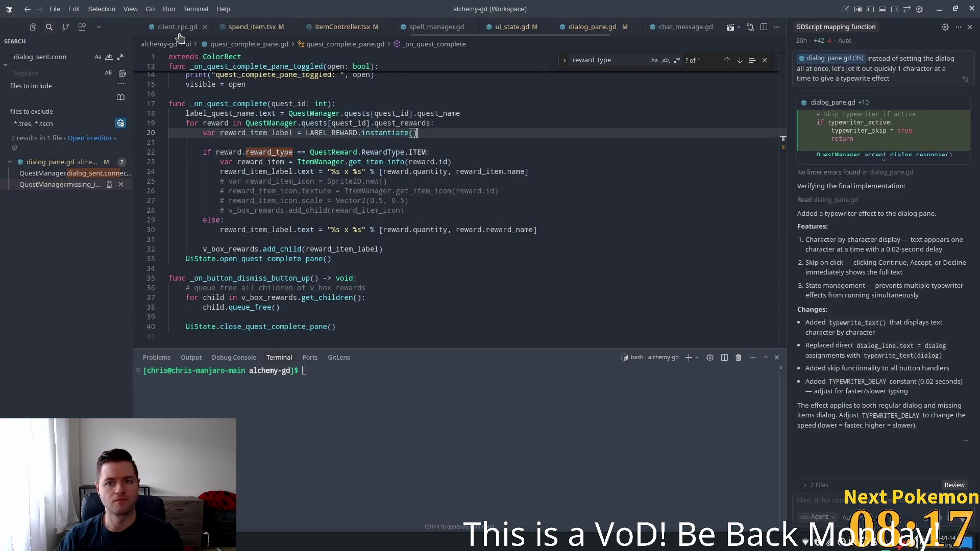
pyautogui.scroll(10, 206, 27)
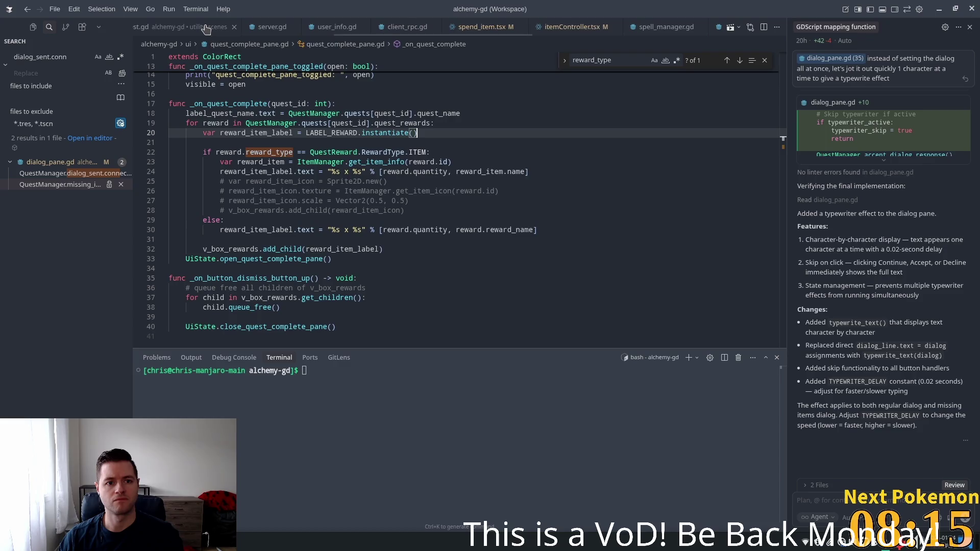
pyautogui.scroll(10, 204, 27)
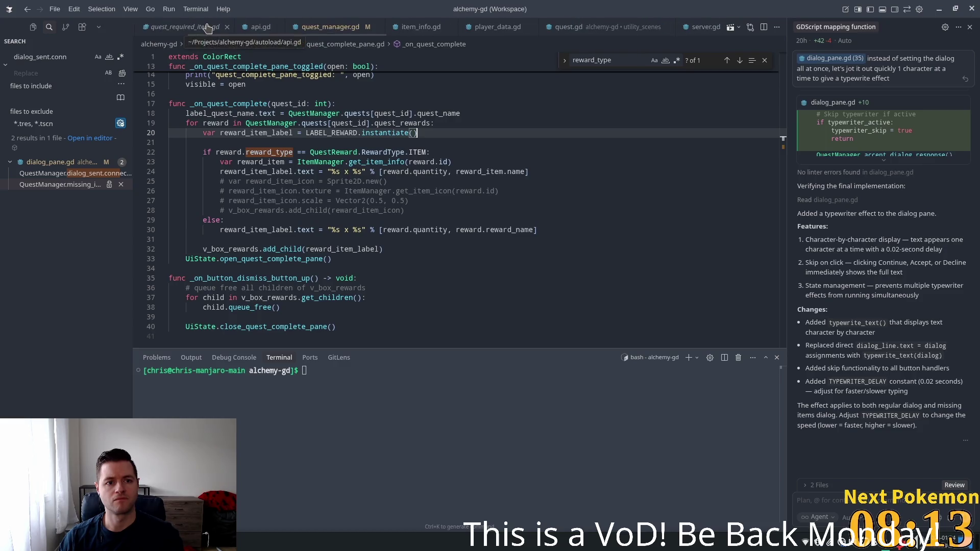
pyautogui.click(185, 31)
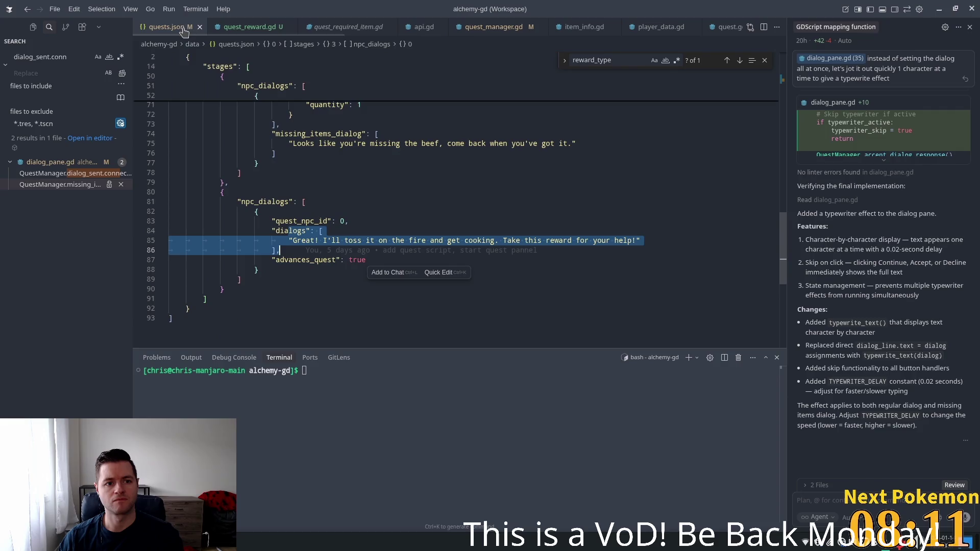
pyautogui.scroll(1, 784, 262)
pyautogui.moveTo(783, 262); pyautogui.dragTo(783, 67)
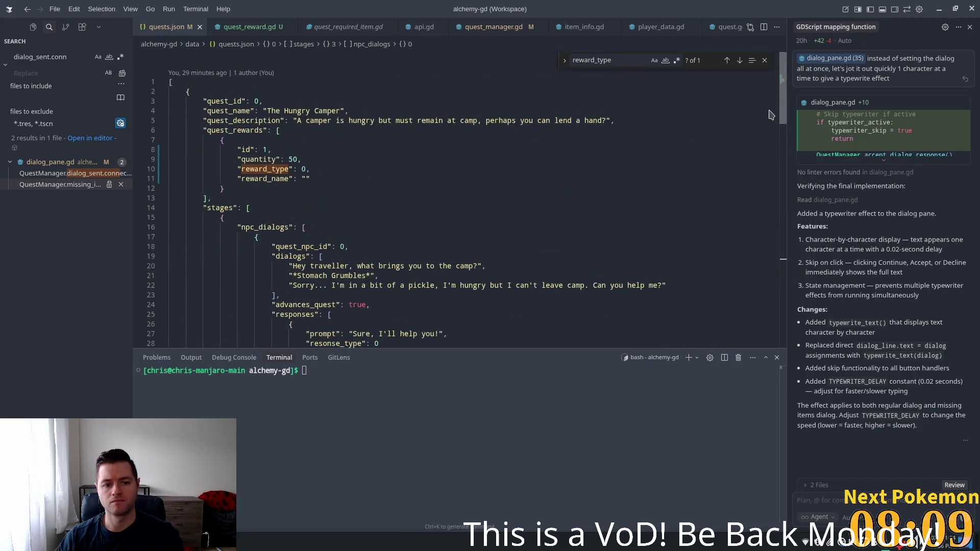
pyautogui.click(304, 157)
pyautogui.click(284, 126)
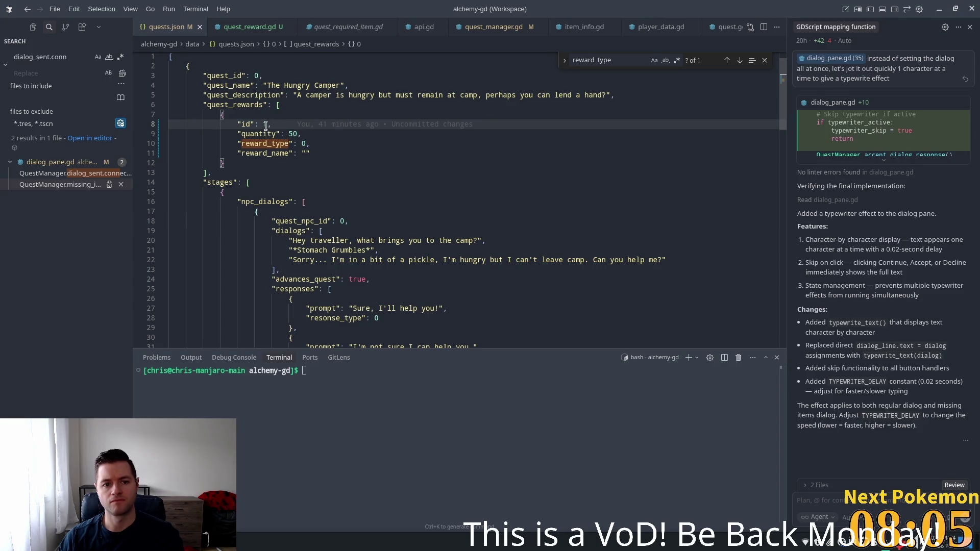
pyautogui.write('1')
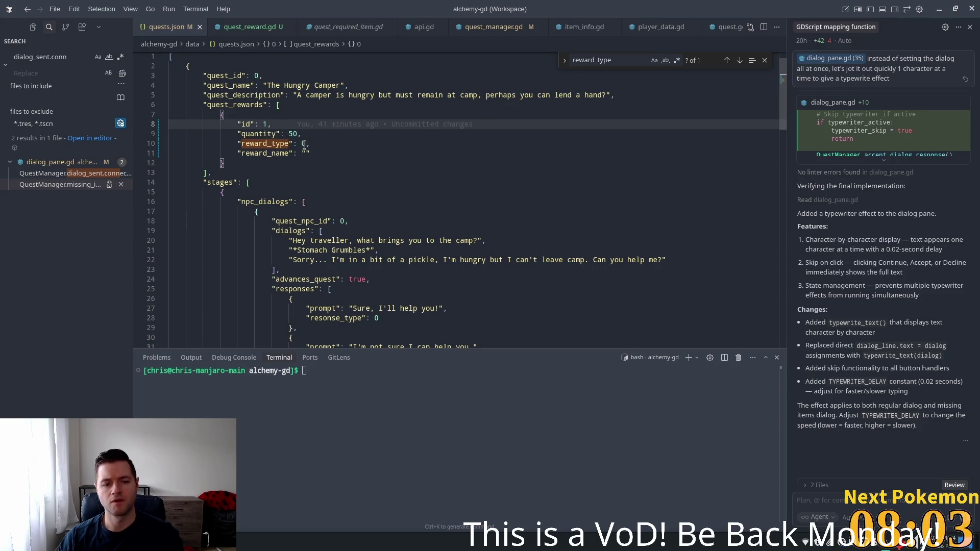
pyautogui.hotkey('alt', 'Tab')
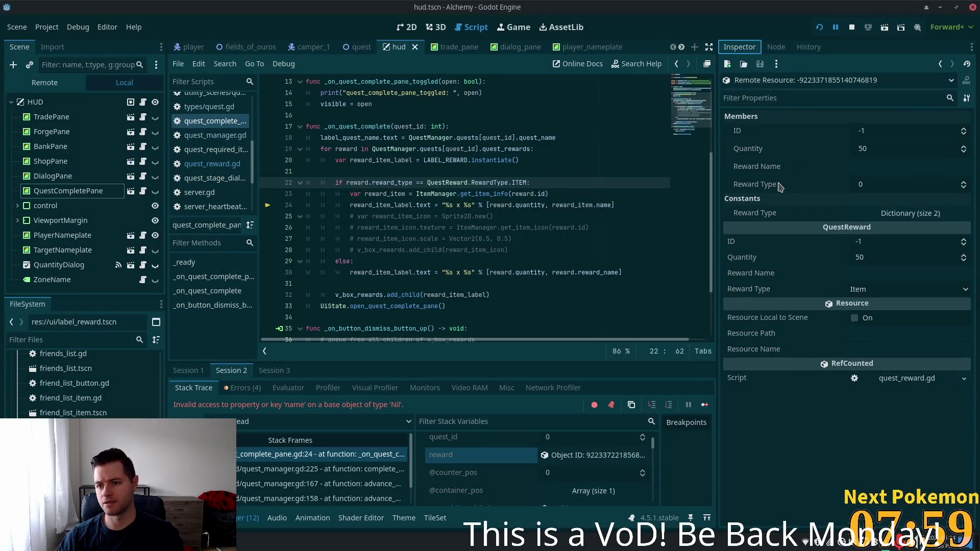
# Confirm the live reward's Reward Type reads 0, then return to quests.json in VS Code.
pyautogui.click(882, 187)
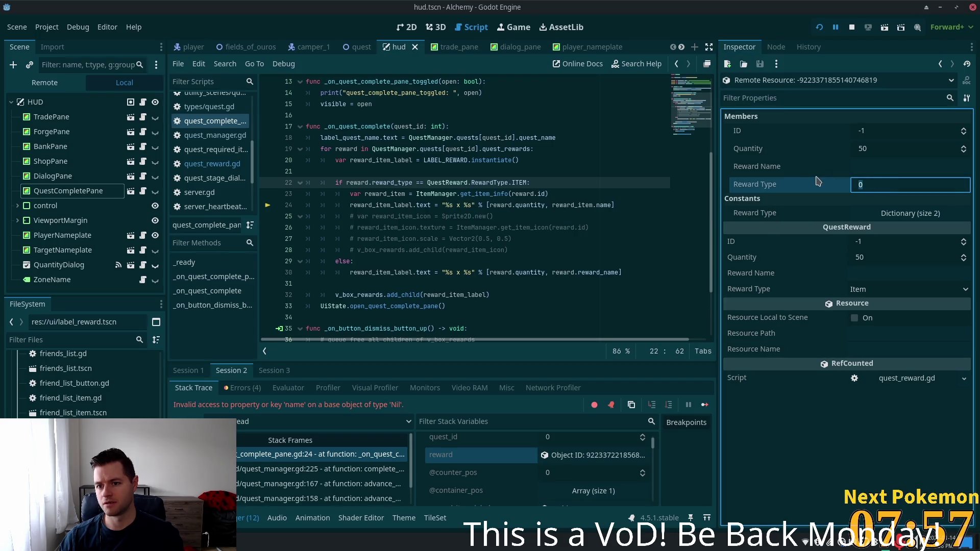
pyautogui.hotkey('shift', 'Tab')
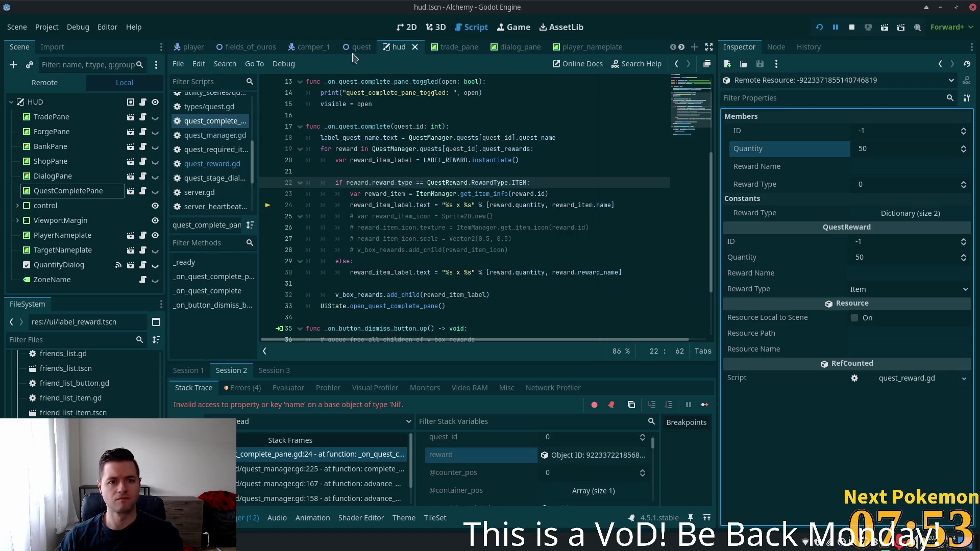
pyautogui.hotkey('alt', 'Tab')
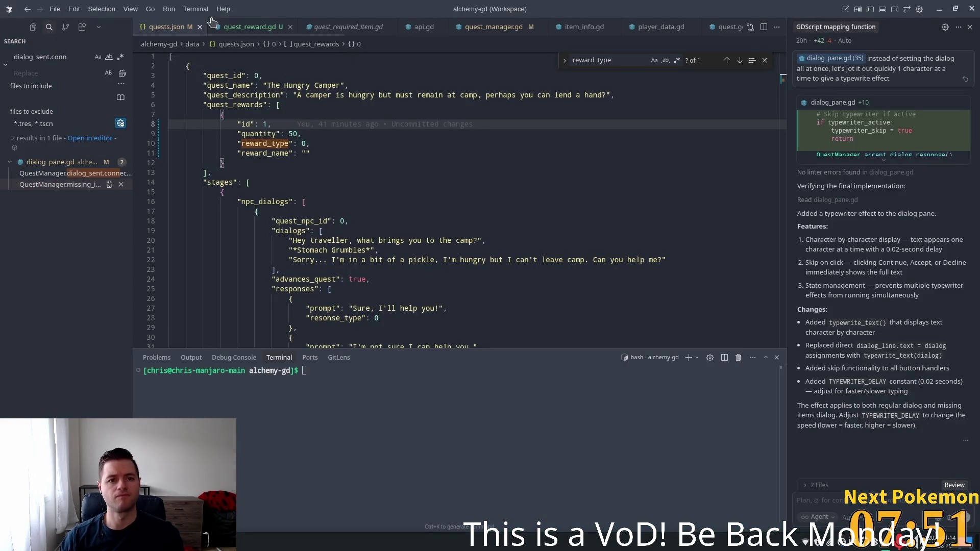
# Review how quest_manager.gd reads reward_type and parses item_id on line 56.
pyautogui.click(490, 28)
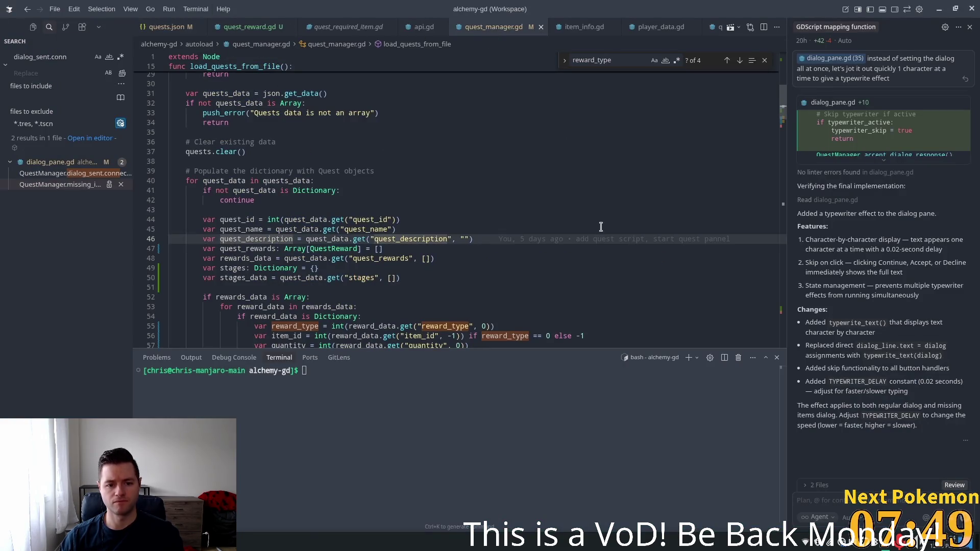
pyautogui.scroll(-3, 349, 216)
pyautogui.click(402, 249)
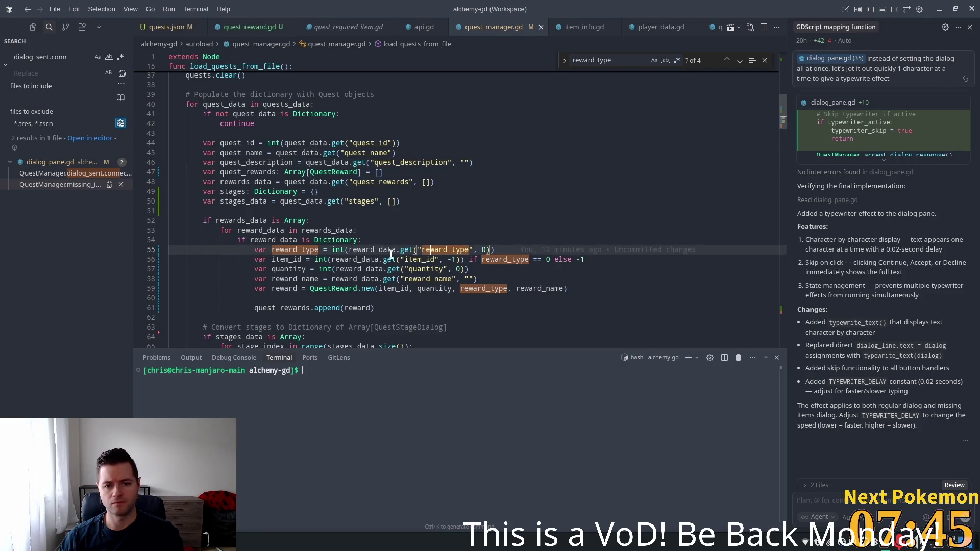
pyautogui.scroll(-2, 434, 240)
pyautogui.click(322, 208)
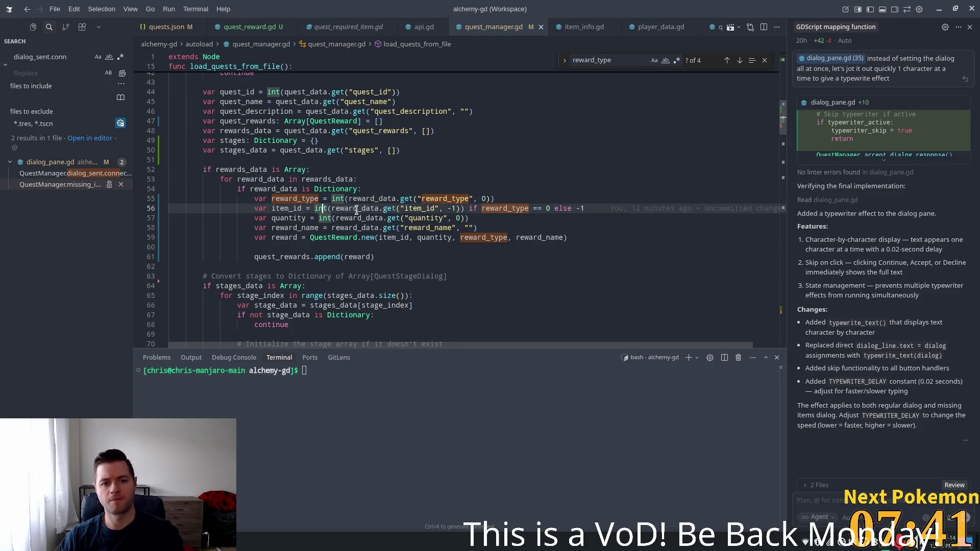
pyautogui.moveTo(338, 200)
pyautogui.click(301, 208)
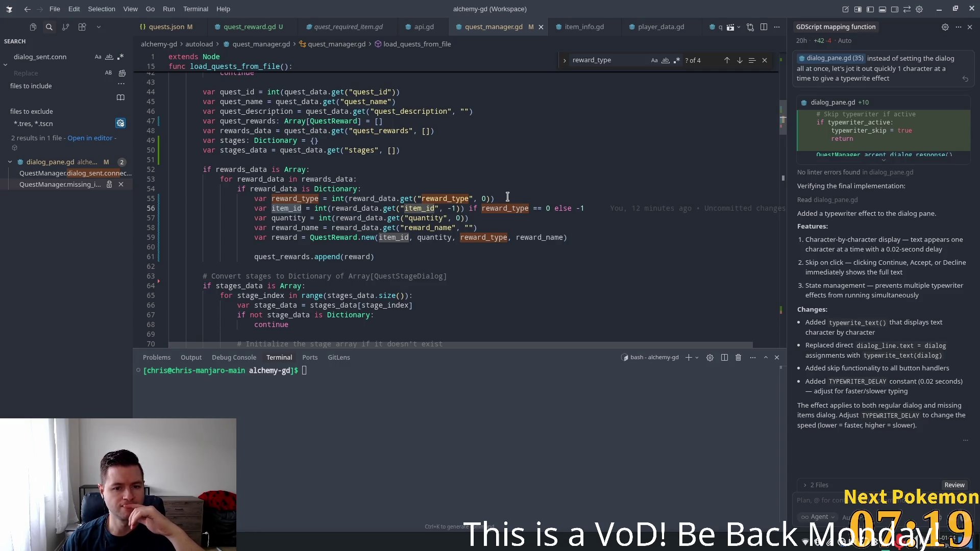
# Add a breakpoint on line 57's quantity line and relaunch the Alchemy game from Godot.
pyautogui.click(141, 219)
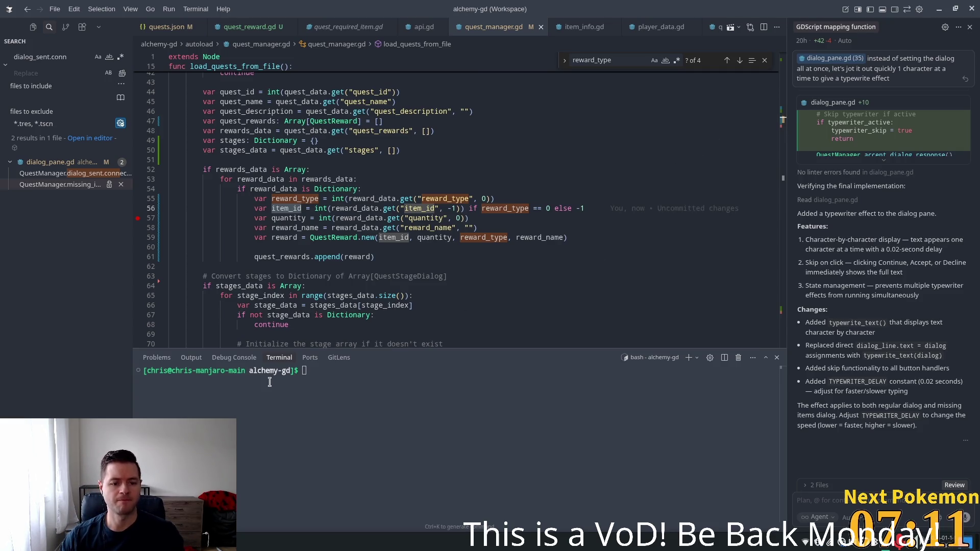
pyautogui.hotkey('alt', 'Tab')
pyautogui.click(821, 27)
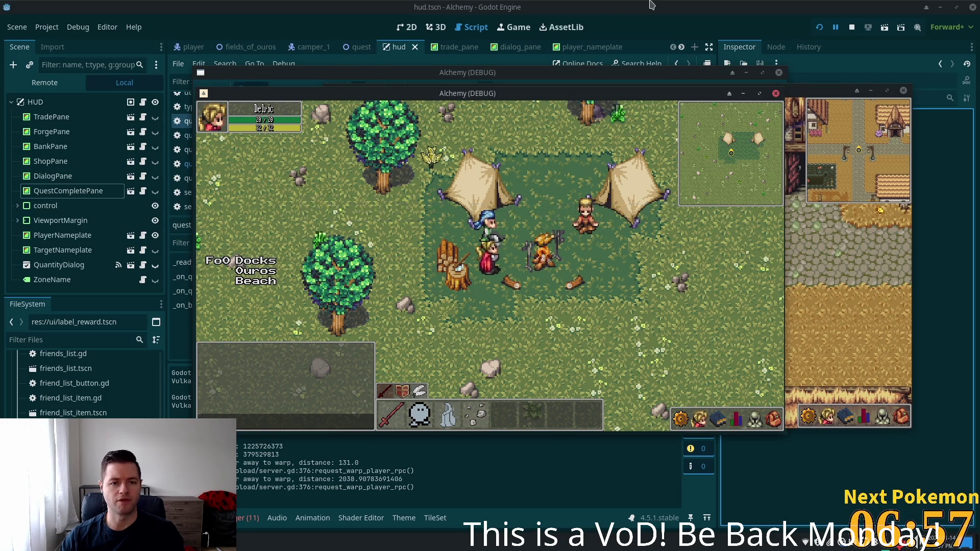
# Stop the Alchemy debug game, check quest_manager.gd in VS Code, and return to Godot.
pyautogui.hotkey('alt', 'Tab')
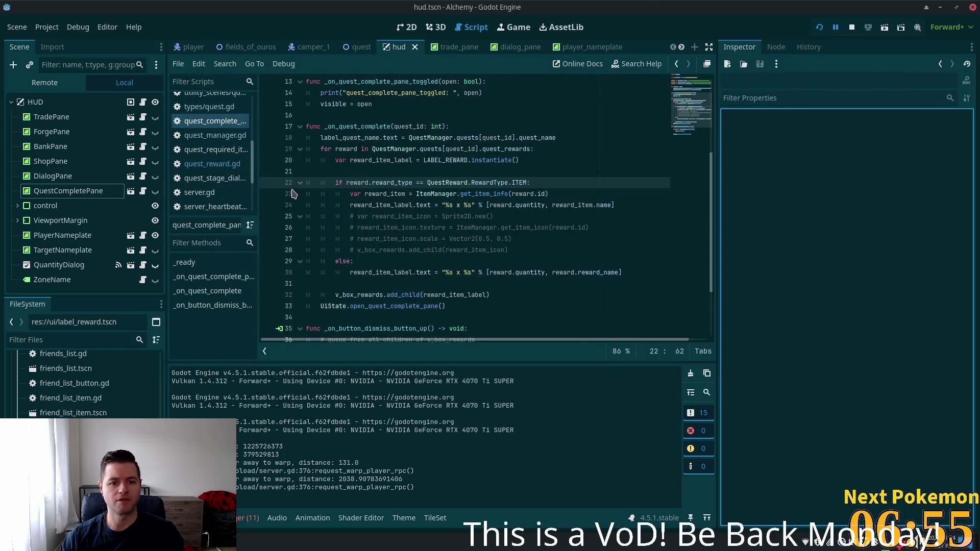
pyautogui.hotkey('alt', 'Tab')
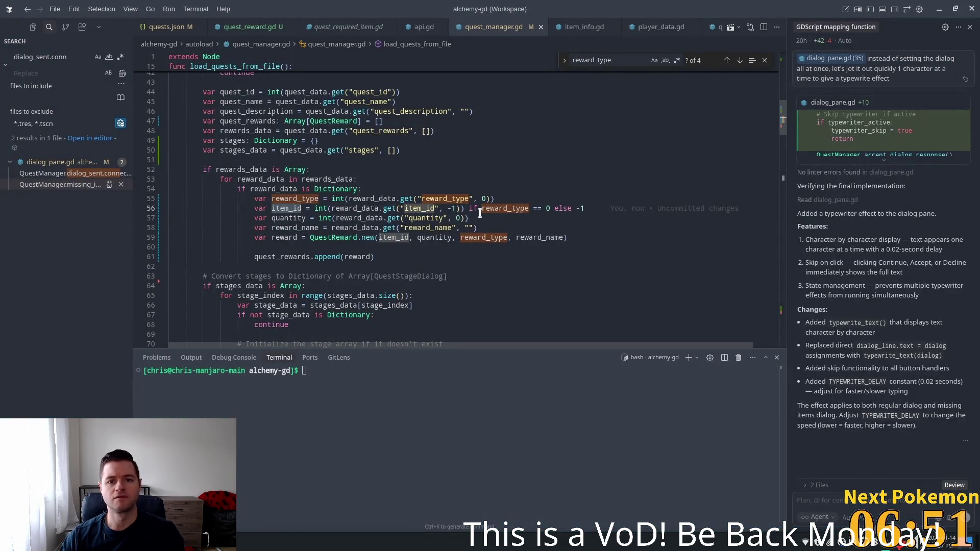
pyautogui.hotkey('alt', 'Tab')
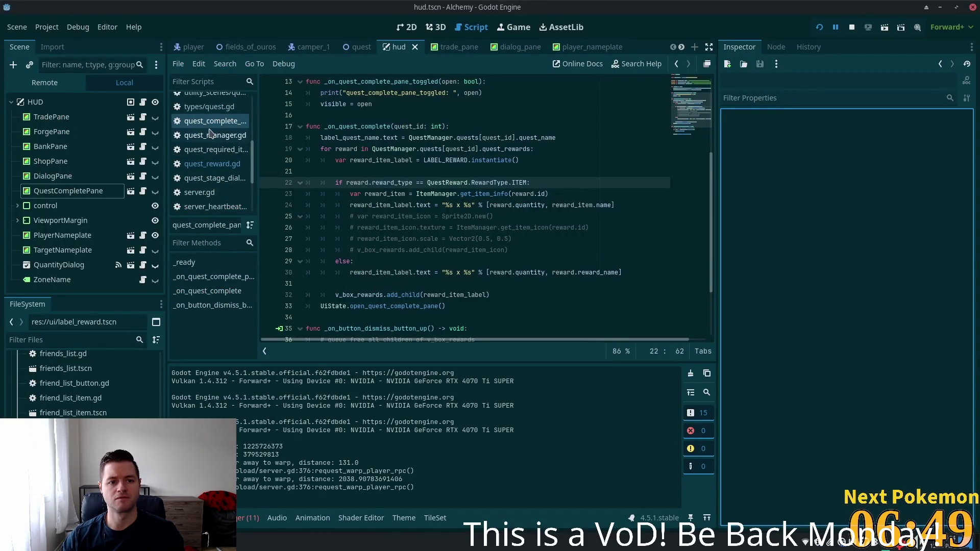
# Add a line 57 breakpoint in quest_manager.gd, run the game, and enlarge the debugger to view locals.
pyautogui.click(224, 136)
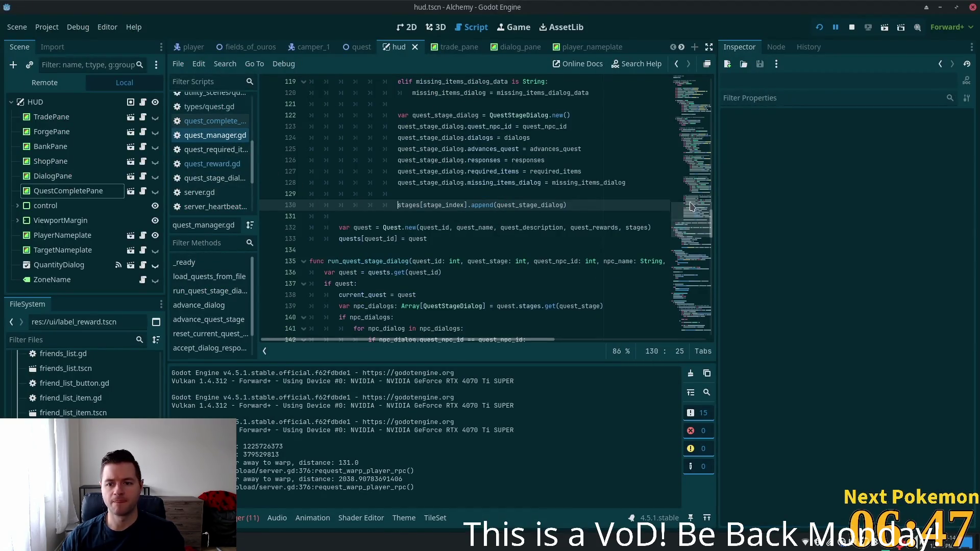
pyautogui.scroll(5, 702, 186)
pyautogui.moveTo(695, 194); pyautogui.dragTo(695, 135)
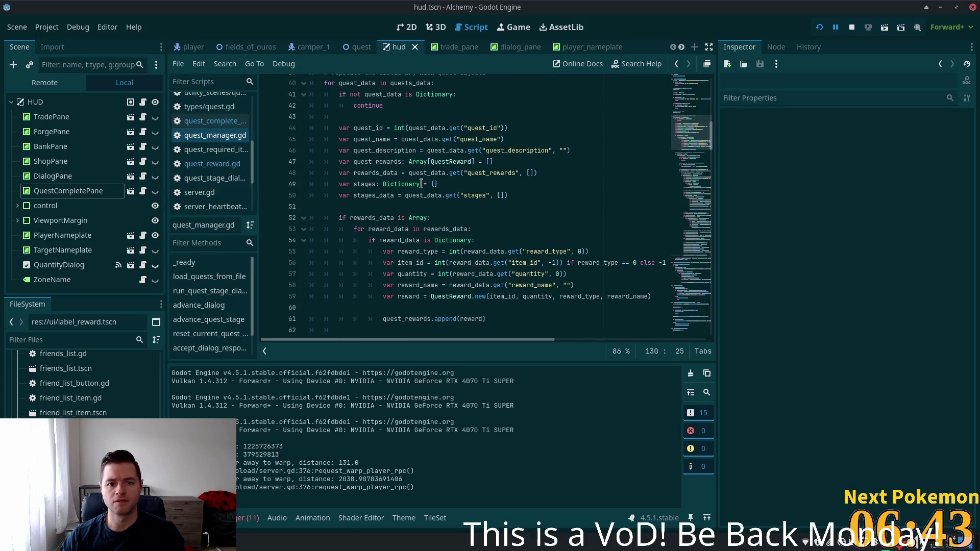
pyautogui.scroll(-3, 410, 185)
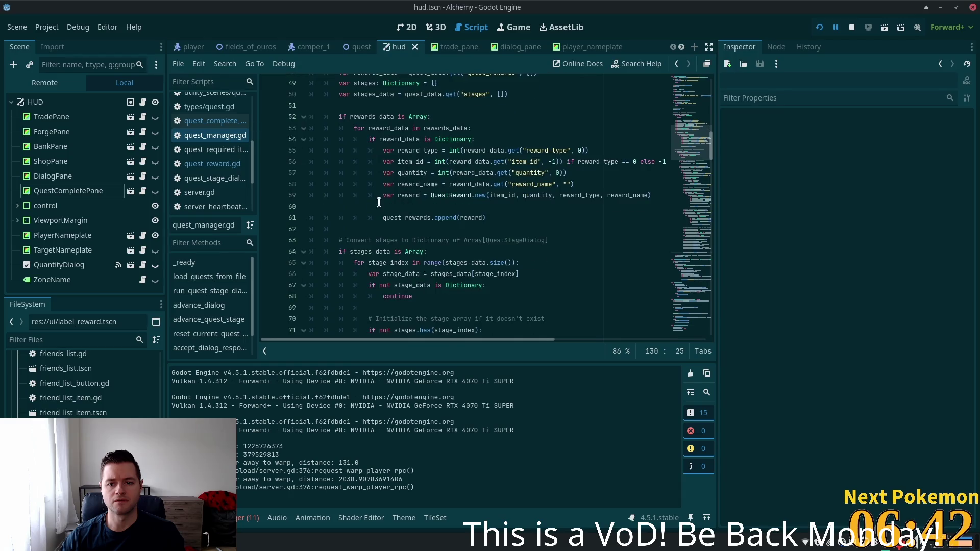
pyautogui.click(268, 173)
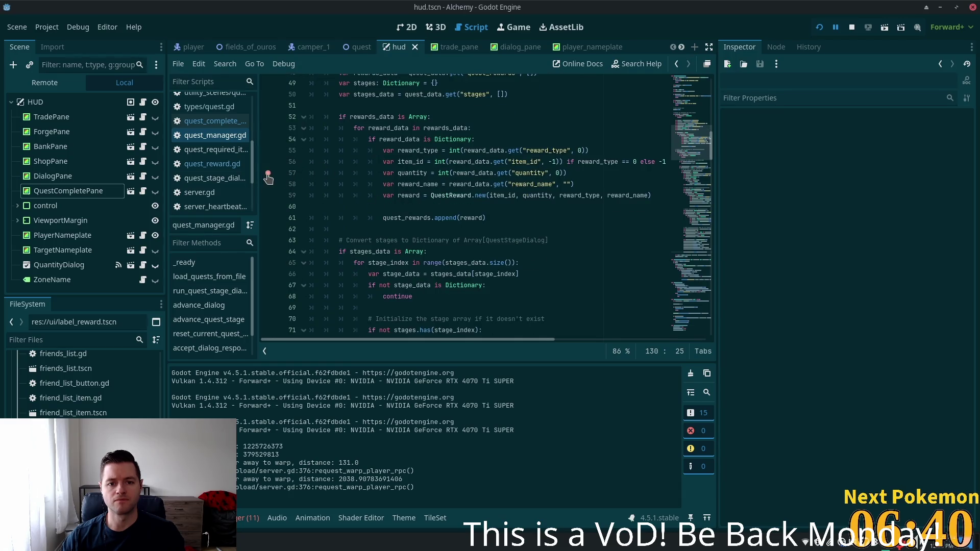
pyautogui.click(494, 162)
pyautogui.click(819, 27)
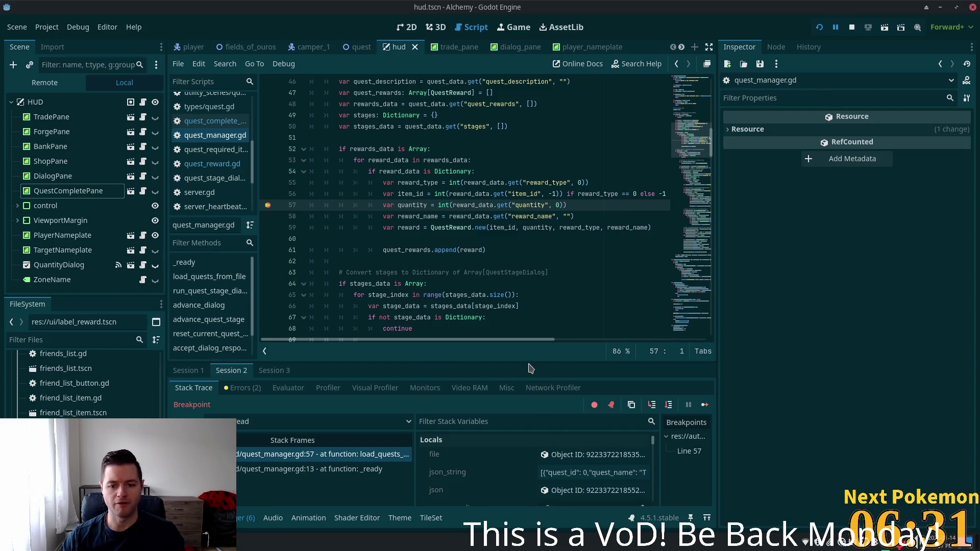
pyautogui.moveTo(529, 364); pyautogui.dragTo(531, 233)
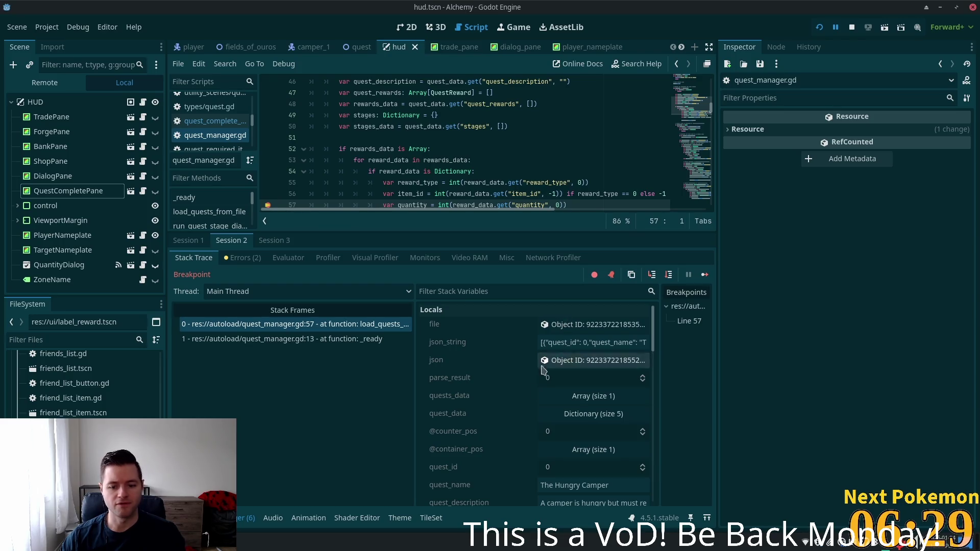
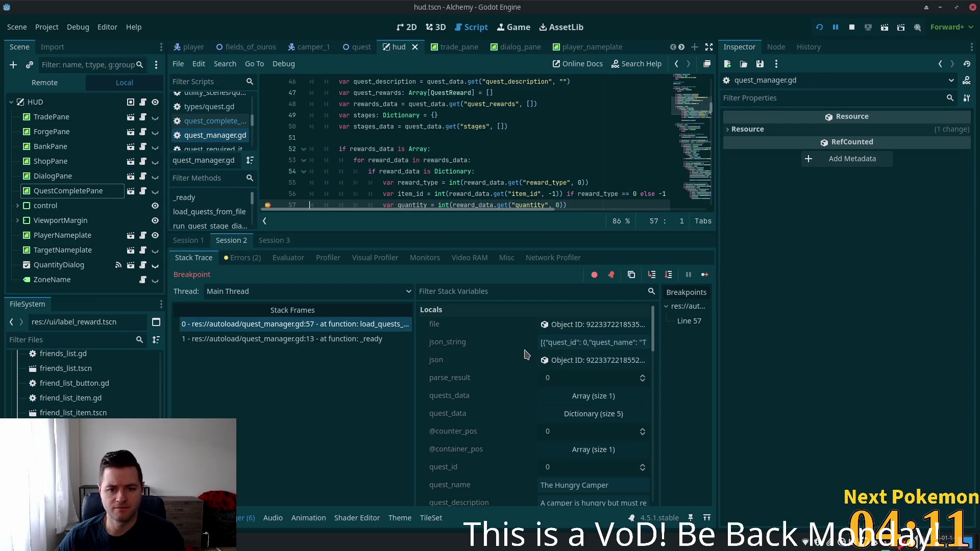
# Expand rewards_data and its element 0 dictionary to show id 1.0, quantity 50.0, reward_type 0.0.
pyautogui.scroll(-3, 552, 362)
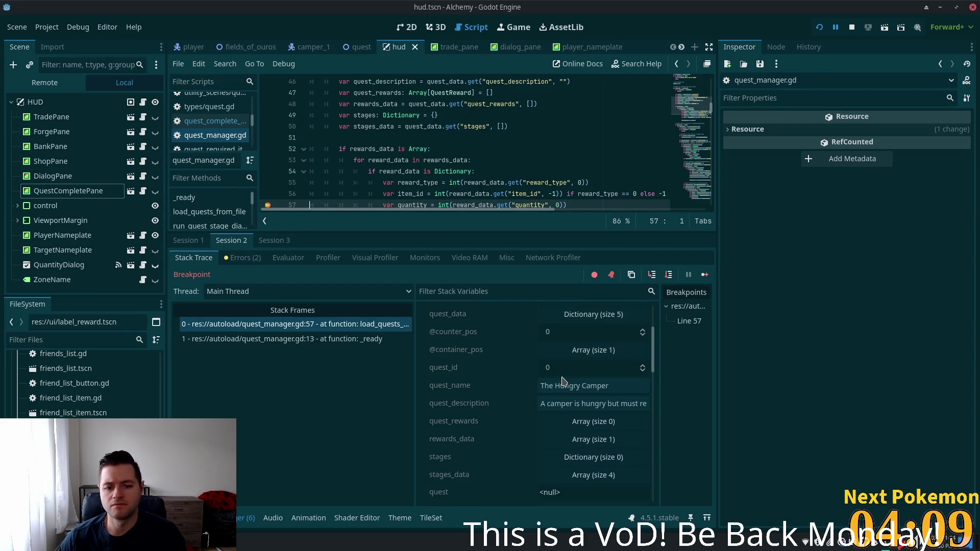
pyautogui.scroll(3, 571, 370)
pyautogui.scroll(-2, 545, 357)
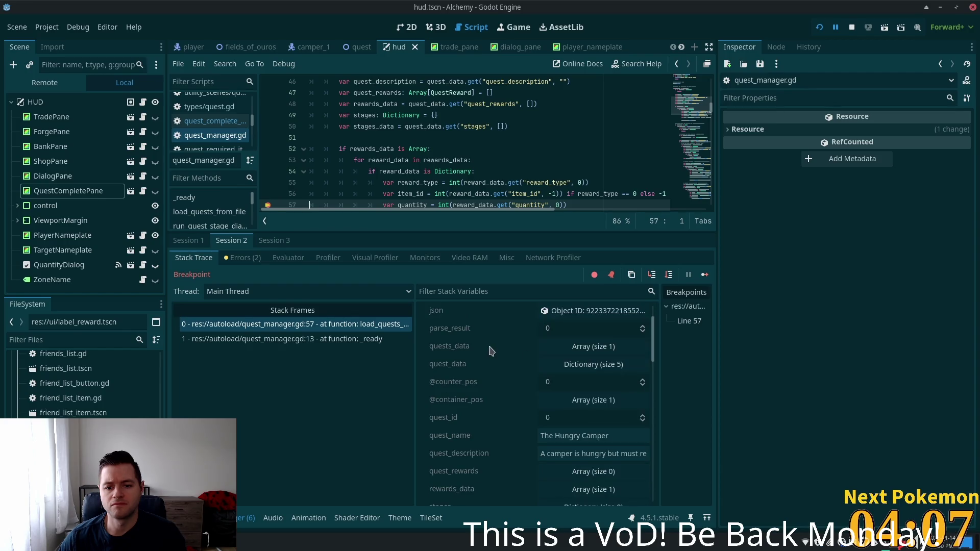
pyautogui.scroll(-2, 487, 351)
pyautogui.scroll(-3, 488, 351)
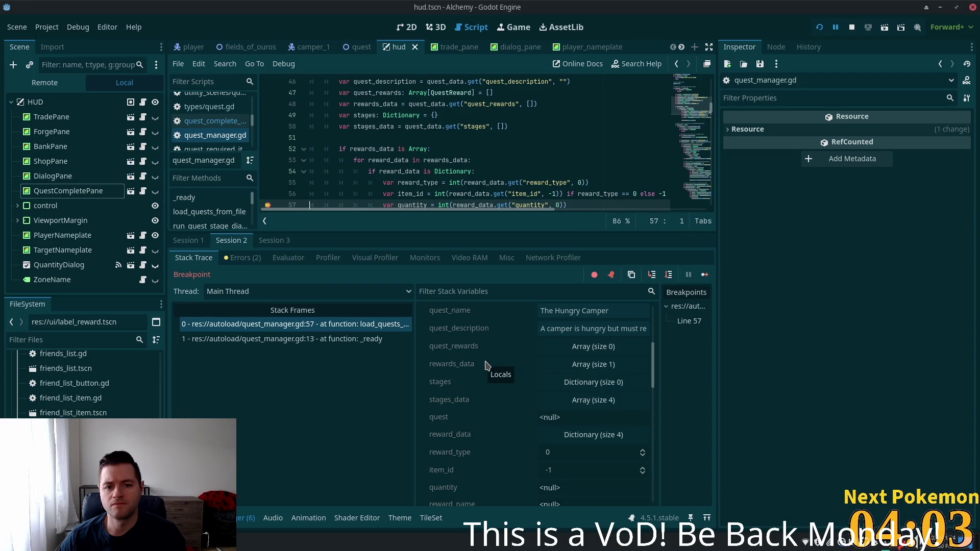
pyautogui.click(592, 365)
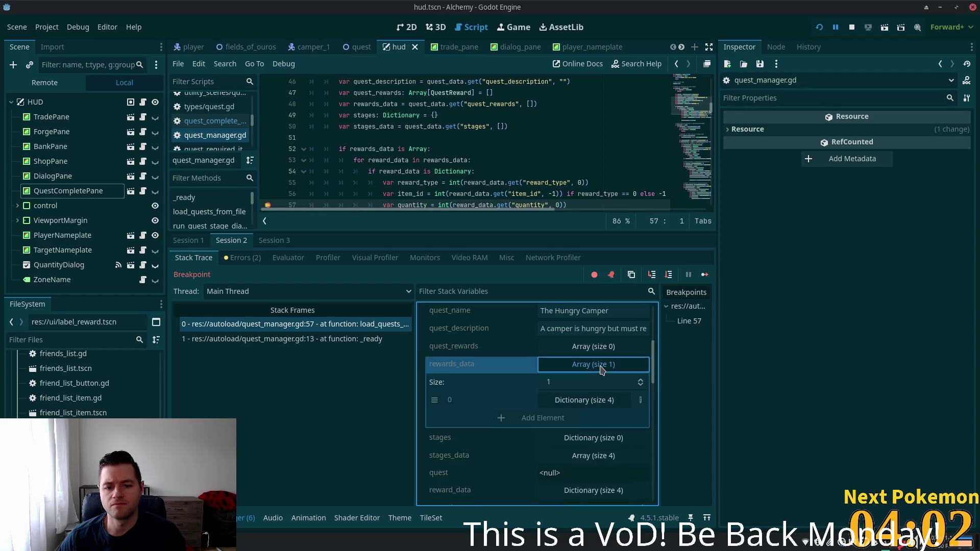
pyautogui.click(600, 401)
pyautogui.scroll(-1, 604, 396)
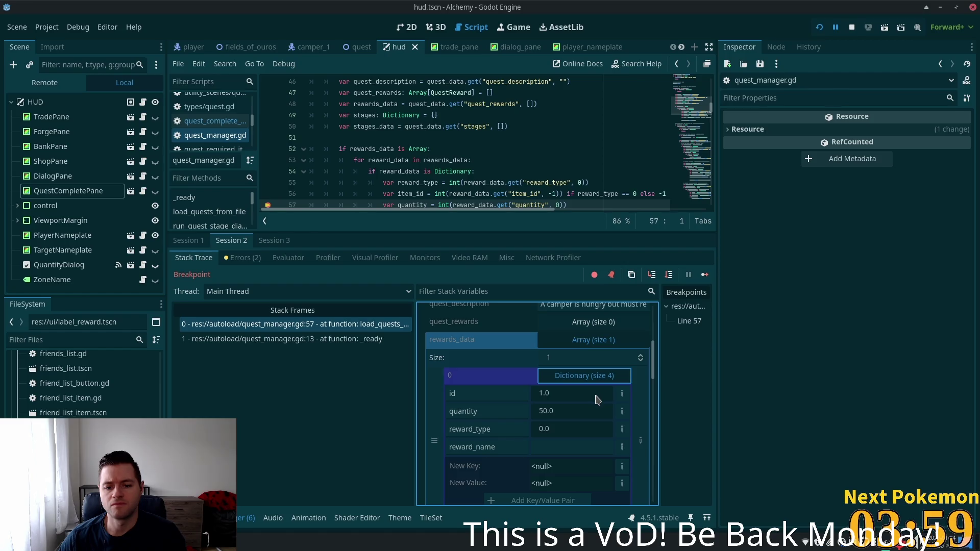
pyautogui.scroll(-1, 597, 400)
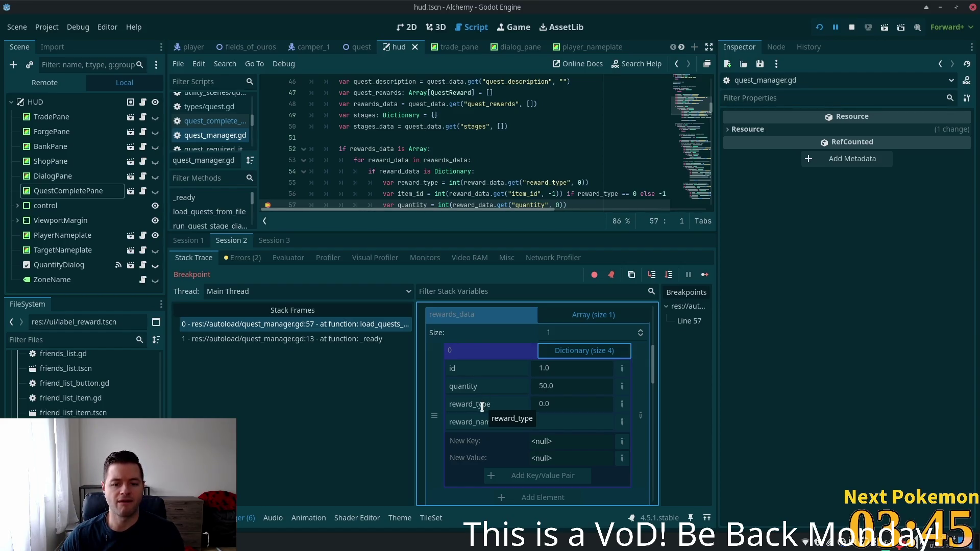
pyautogui.click(437, 159)
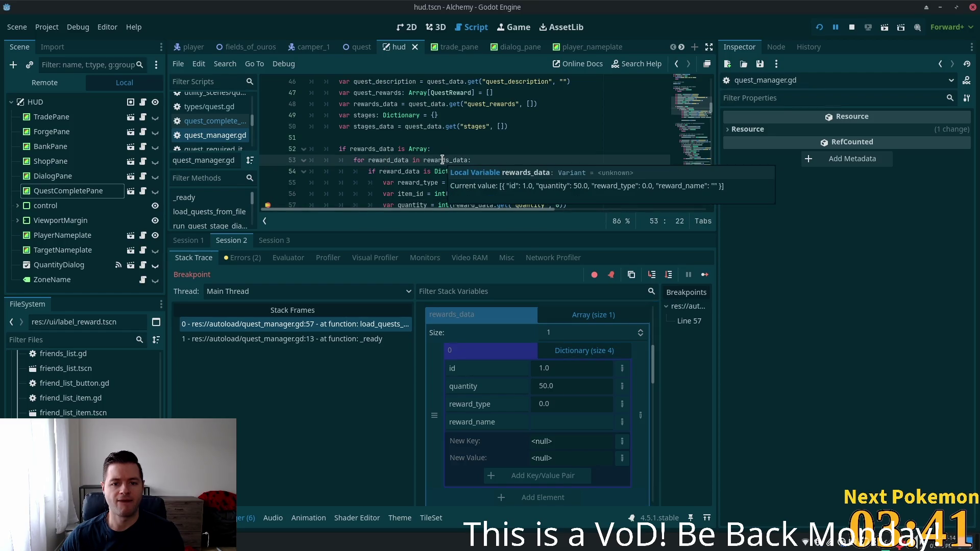
pyautogui.moveTo(430, 160)
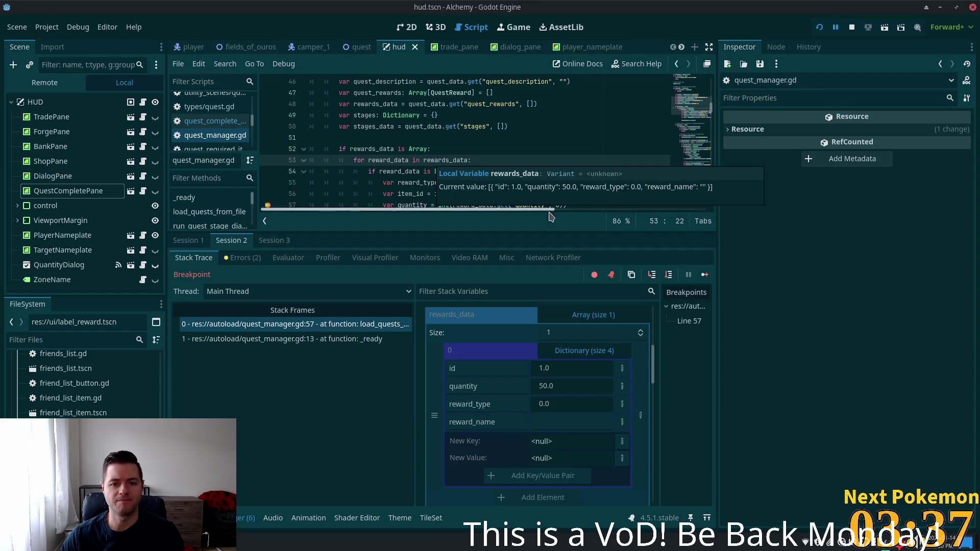
pyautogui.click(510, 136)
pyautogui.scroll(-2, 512, 168)
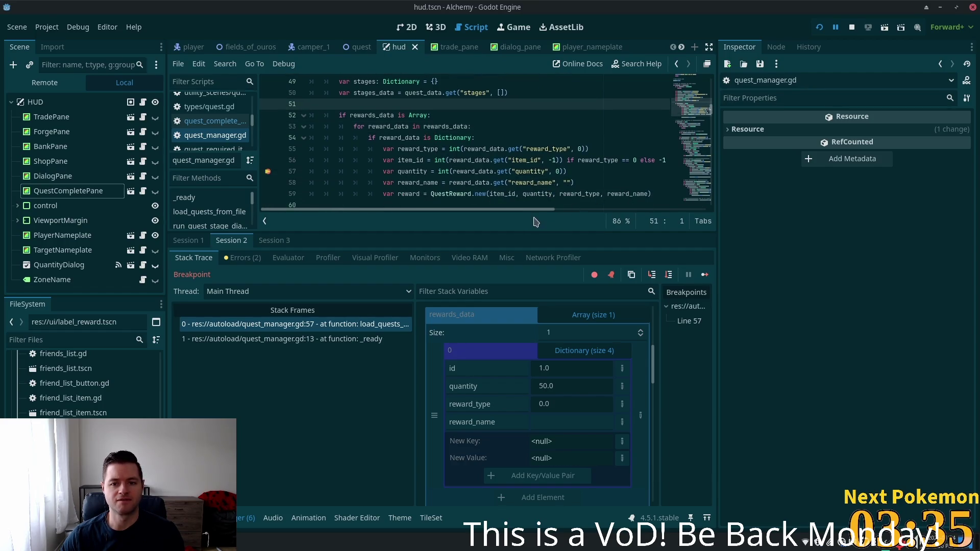
pyautogui.moveTo(512, 209); pyautogui.dragTo(548, 210)
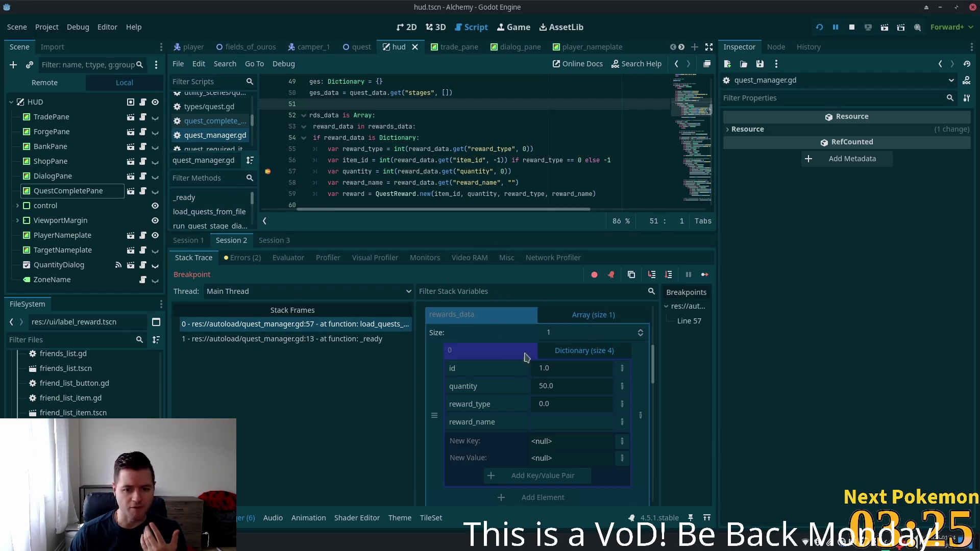
pyautogui.scroll(5, 554, 388)
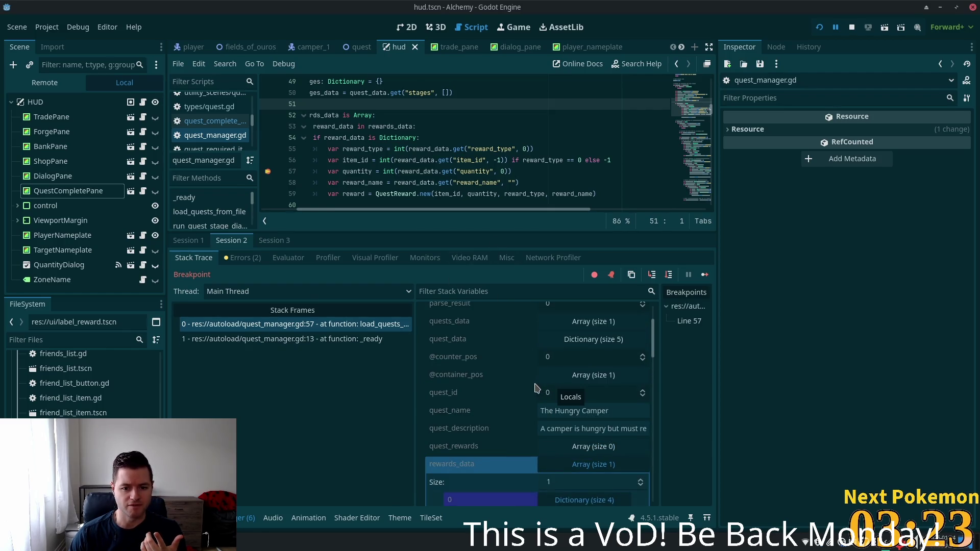
pyautogui.scroll(-5, 536, 389)
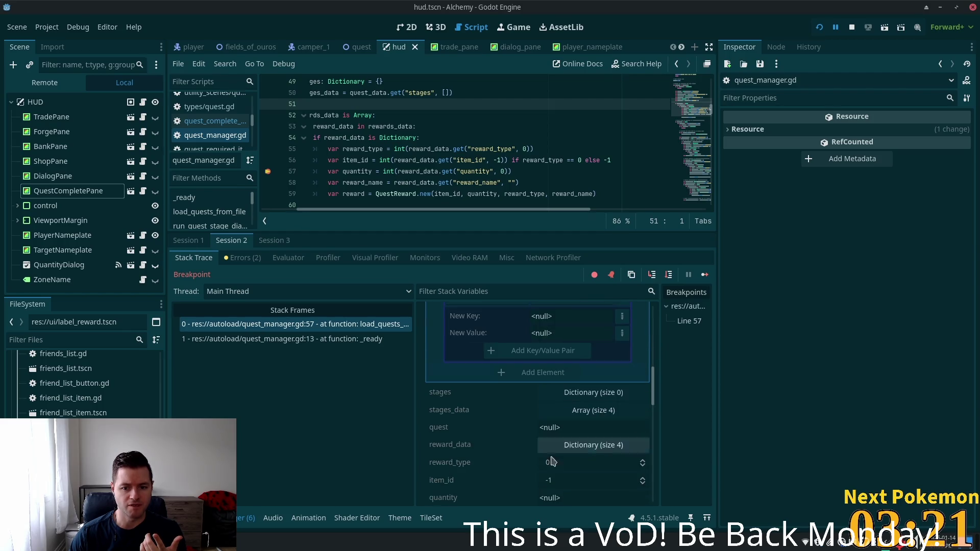
pyautogui.moveTo(538, 468); pyautogui.dragTo(557, 469)
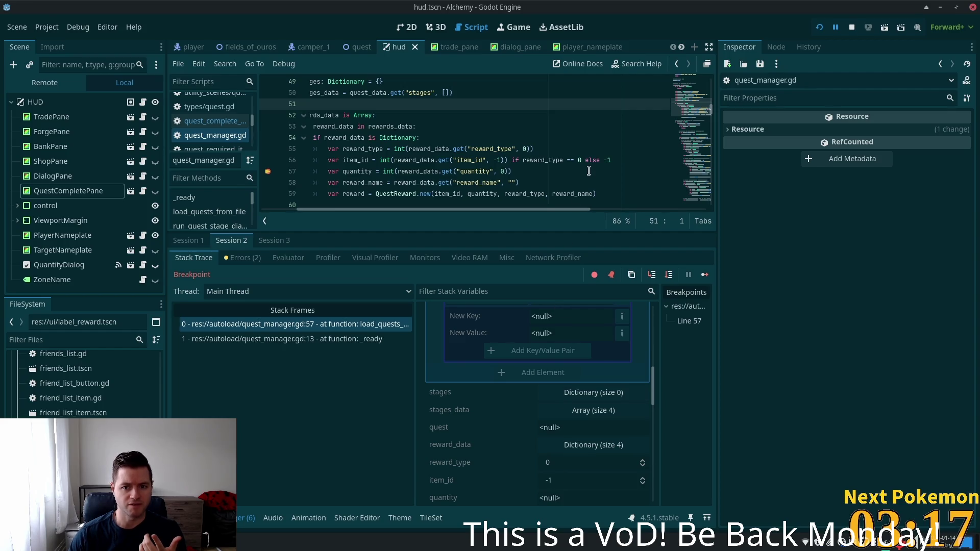
pyautogui.moveTo(478, 160)
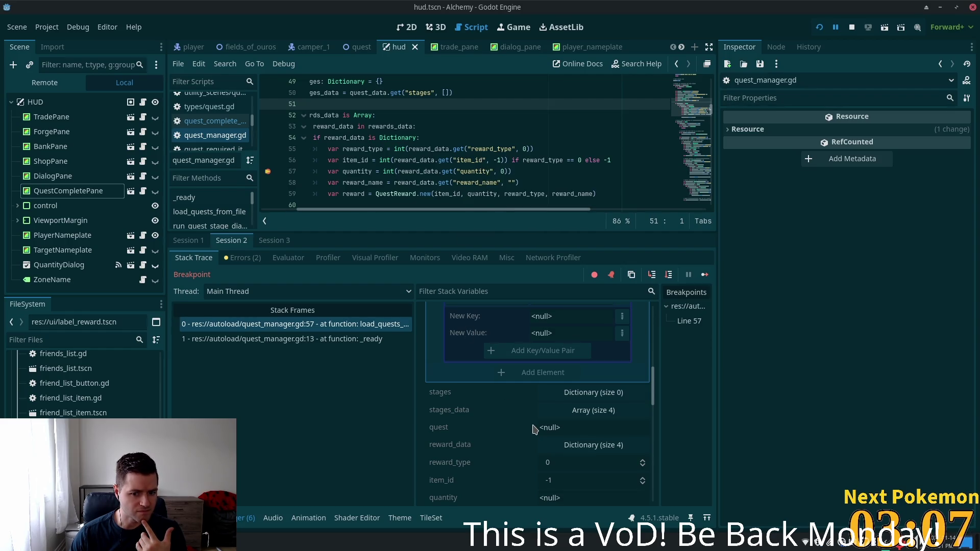
pyautogui.scroll(-1, 533, 428)
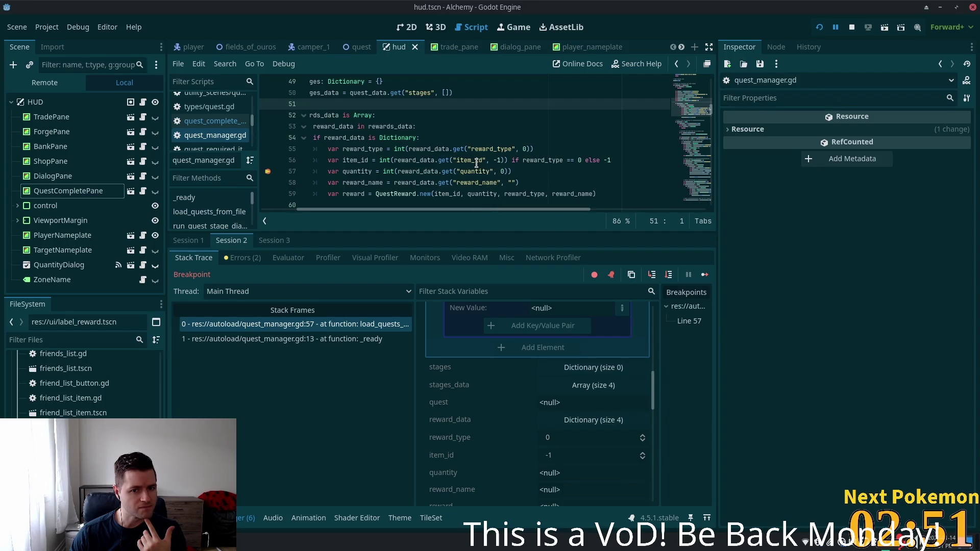
pyautogui.click(450, 151)
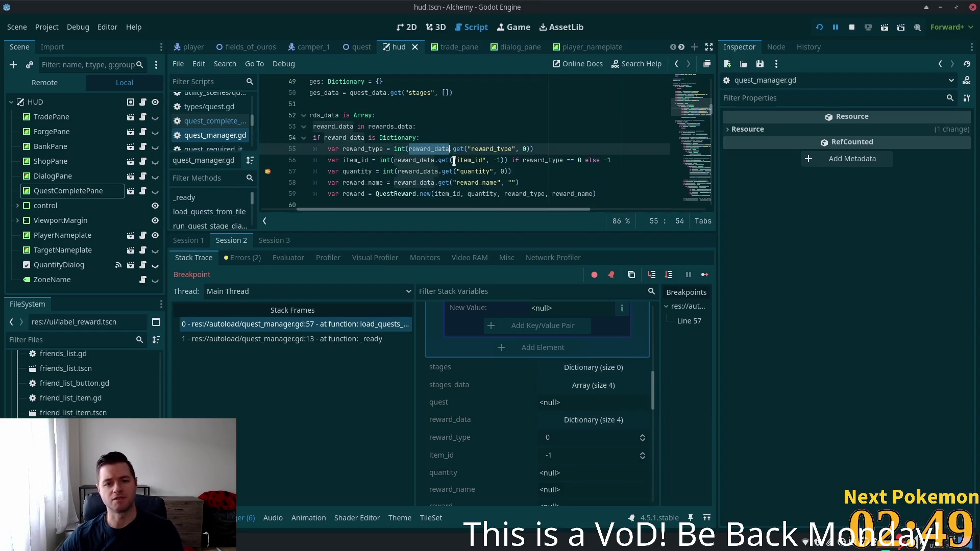
pyautogui.click(453, 160)
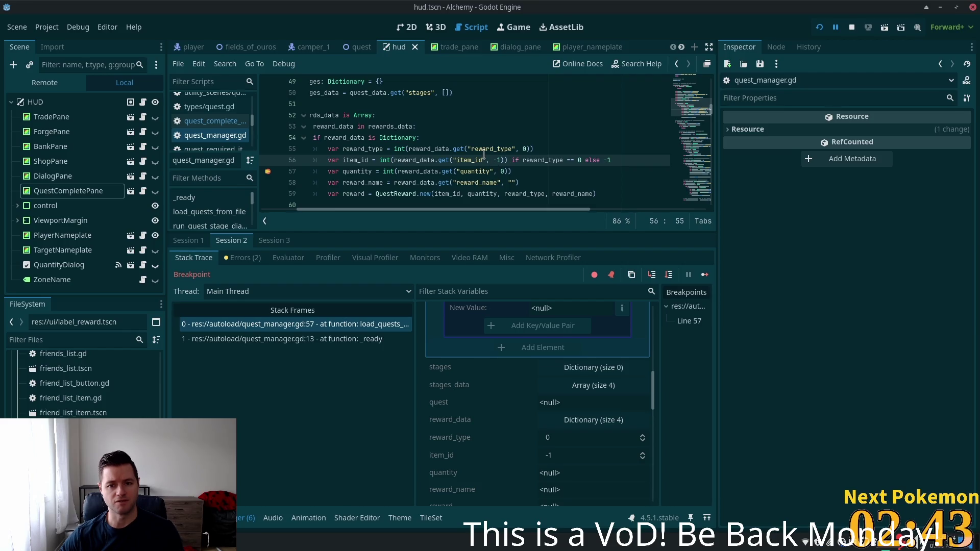
pyautogui.click(458, 149)
pyautogui.scroll(4, 455, 133)
pyautogui.scroll(-6, 446, 112)
pyautogui.scroll(1, 452, 102)
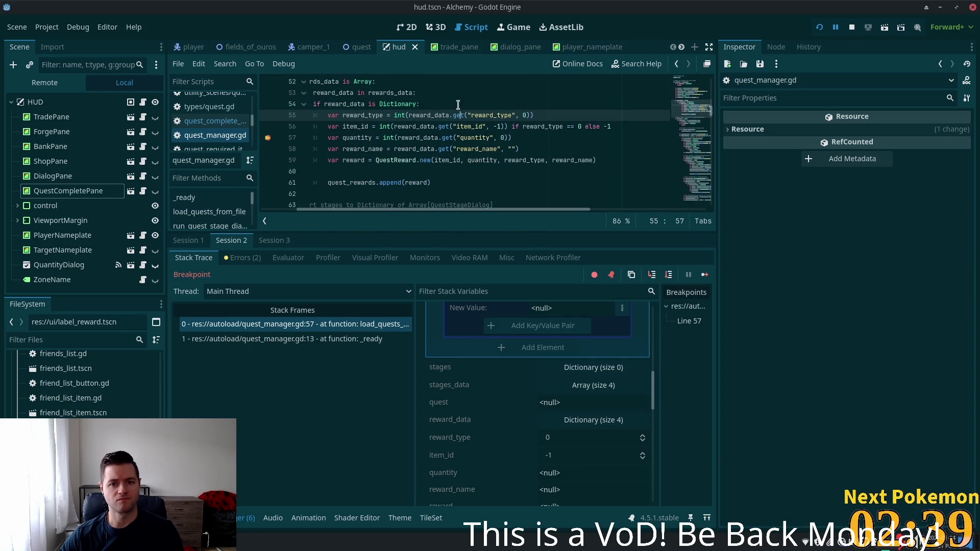
# Strip the get call, stray quote and default 0 from the reward_type access on line 55.
pyautogui.click(442, 115)
pyautogui.moveTo(472, 116); pyautogui.dragTo(452, 115)
pyautogui.press('BackSpace')
pyautogui.click(496, 116)
pyautogui.press('BackSpace')
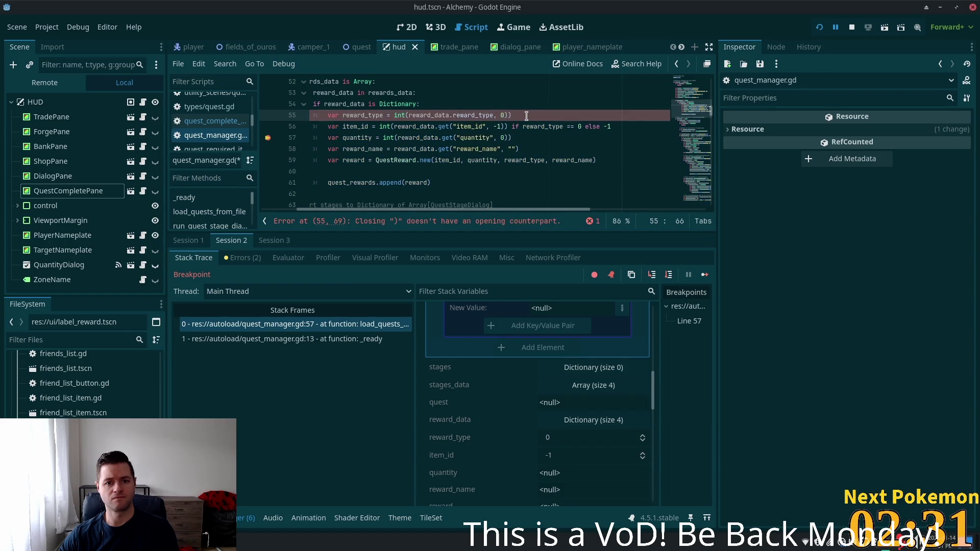
pyautogui.press('BackSpace')
pyautogui.press('BackSpace')
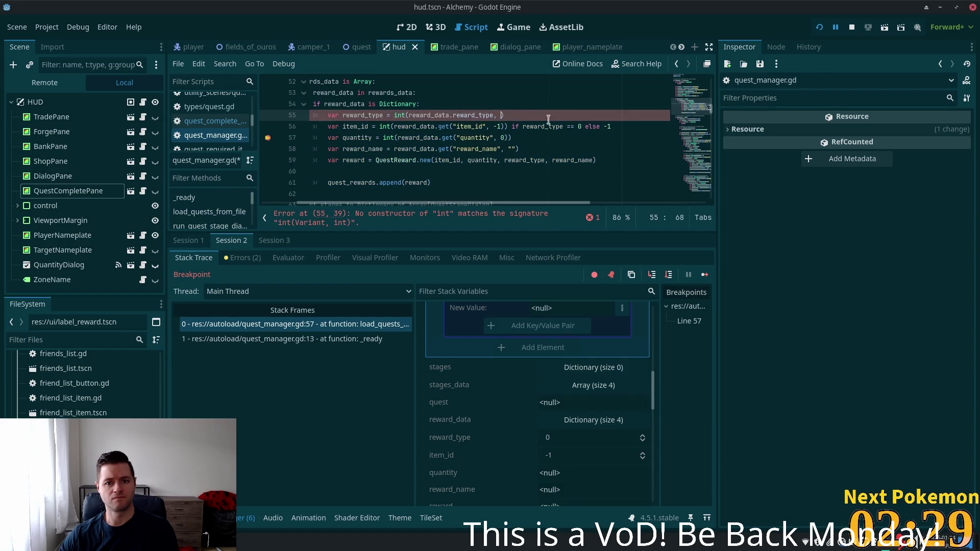
# Strip the get call and default -1 from the item_id access on line 56.
pyautogui.click(457, 126)
pyautogui.press('BackSpace')
pyautogui.press('BackSpace')
pyautogui.press('BackSpace')
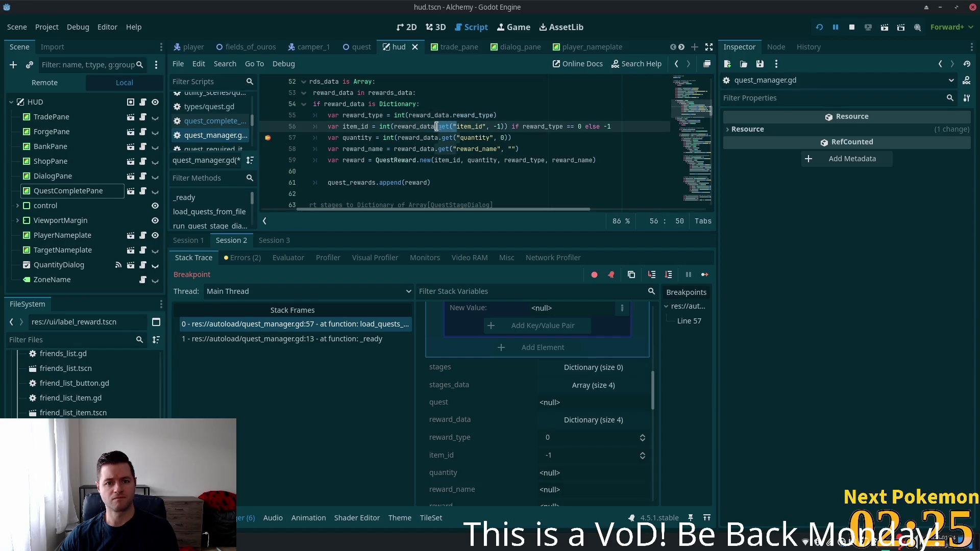
pyautogui.click(489, 126)
pyautogui.write(')')
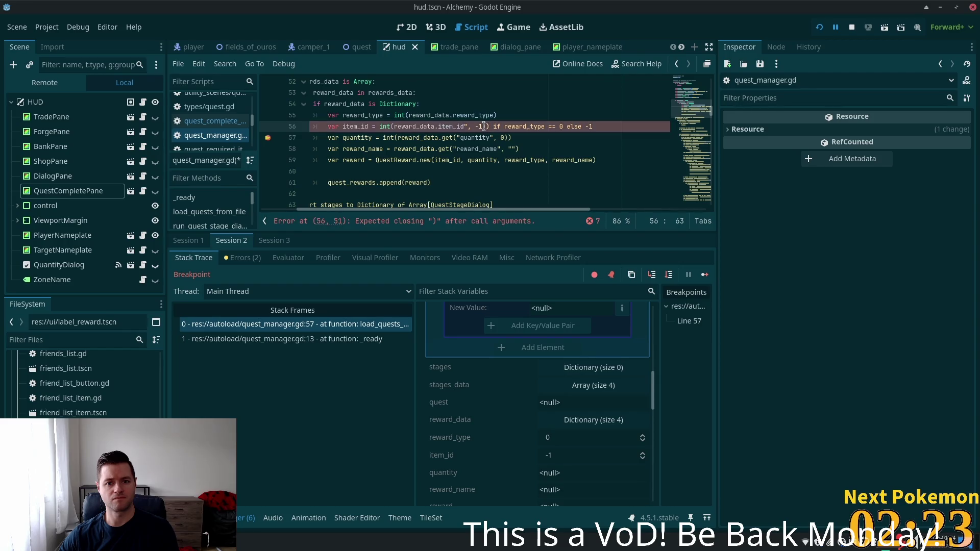
pyautogui.press('BackSpace')
pyautogui.press('BackSpace')
pyautogui.press('BackSpace')
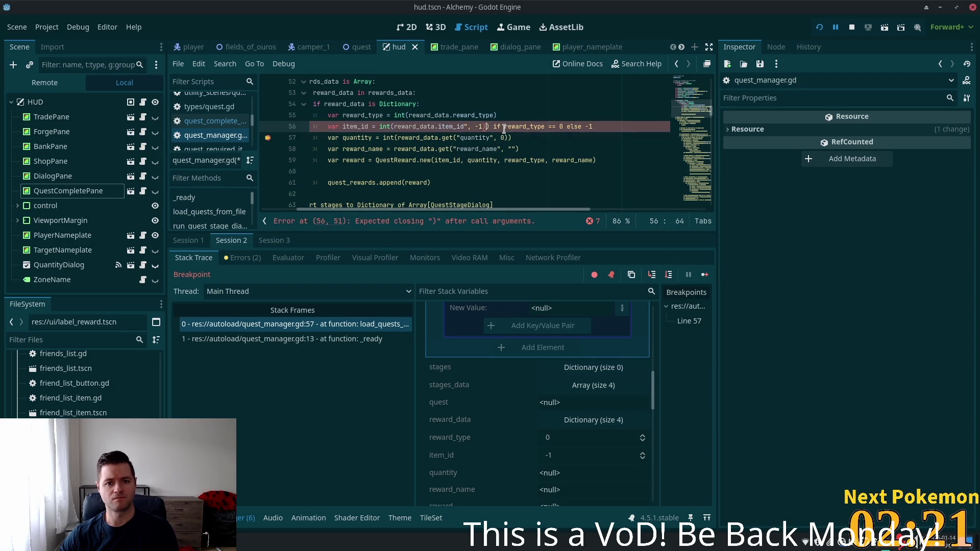
# Strip the get call and default 0 from the quantity access on line 57.
pyautogui.click(459, 138)
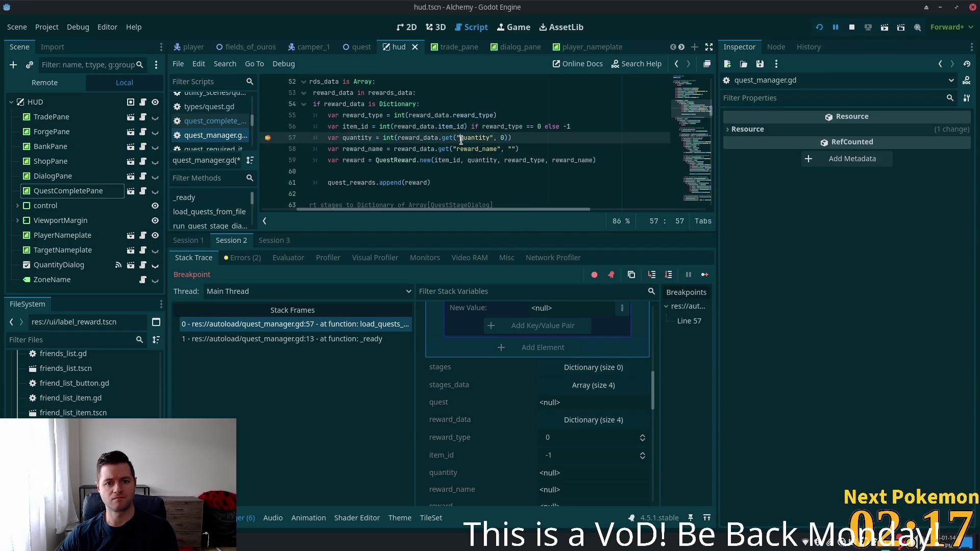
pyautogui.moveTo(458, 137); pyautogui.dragTo(442, 139)
pyautogui.press('BackSpace')
pyautogui.press('BackSpace')
pyautogui.press('Delete')
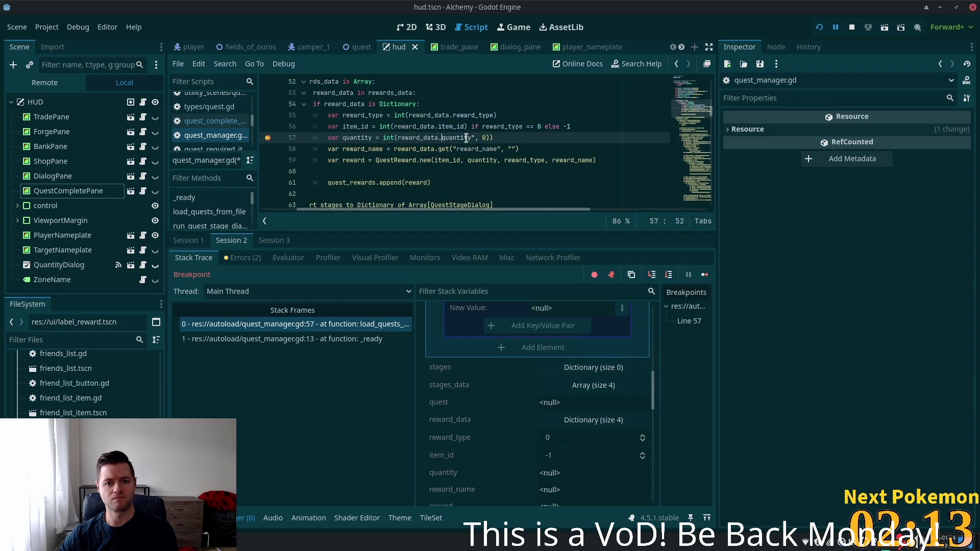
pyautogui.press('End')
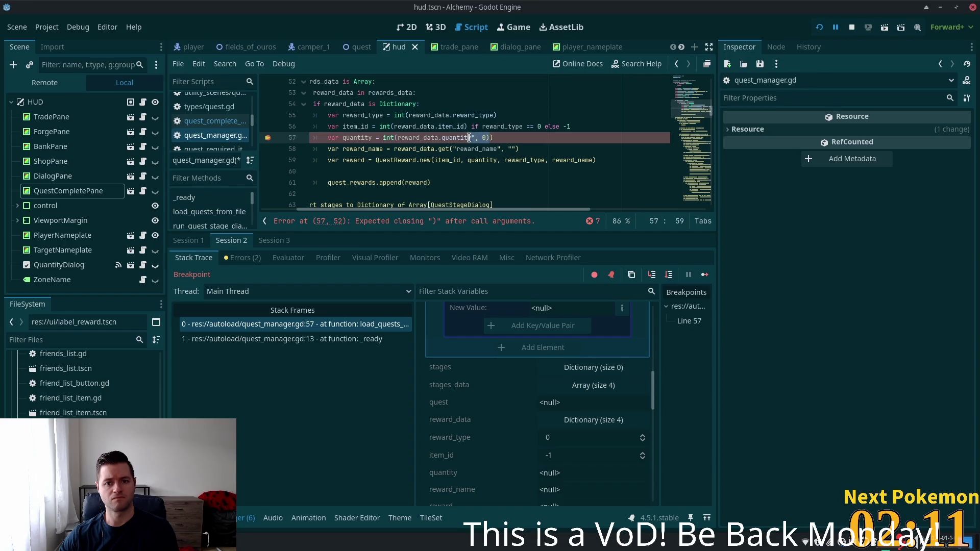
pyautogui.hotkey('shift', 'End')
pyautogui.write(')')
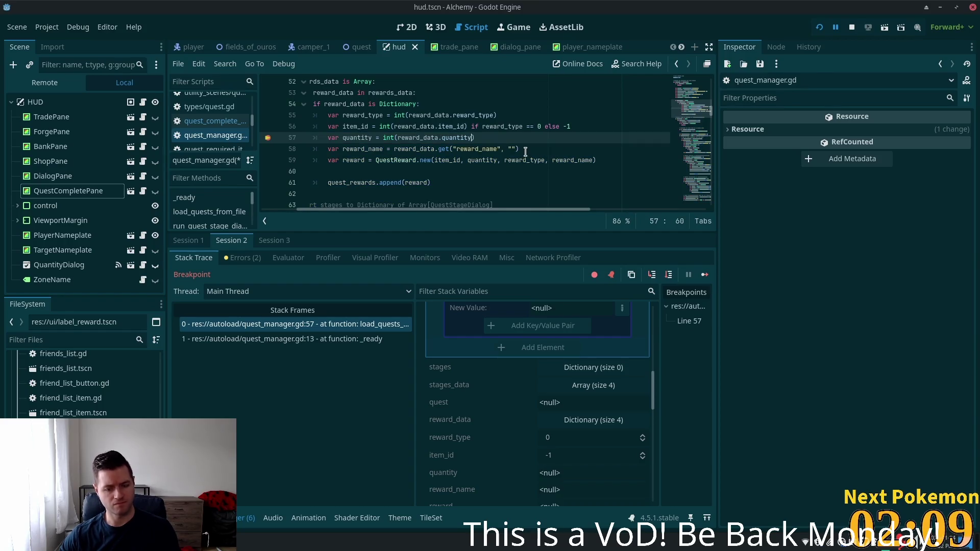
pyautogui.press('End')
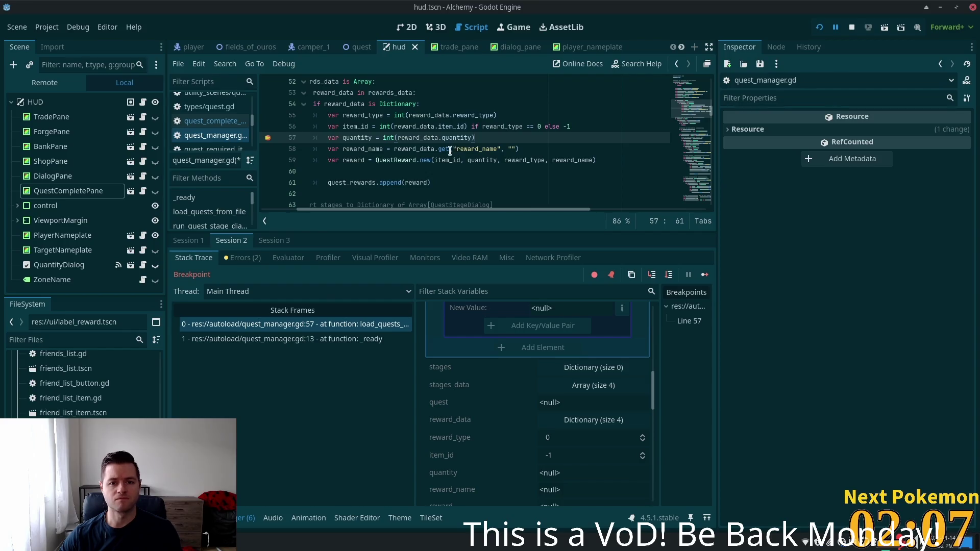
# Make line 58 read reward_data.reward_name with no default, then rerun the game.
pyautogui.press('Down')
pyautogui.click(457, 148)
pyautogui.press('BackSpace')
pyautogui.press('BackSpace')
pyautogui.press('BackSpace')
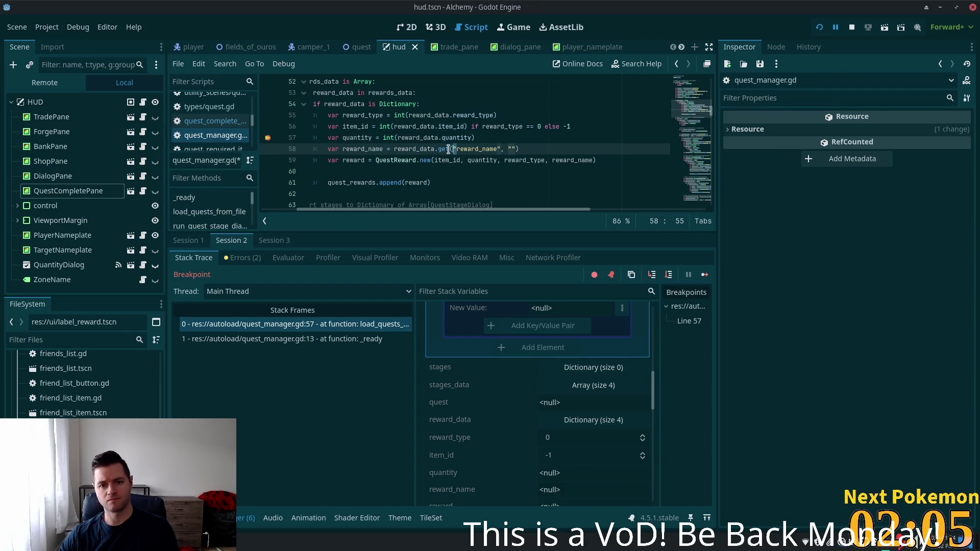
pyautogui.press('BackSpace')
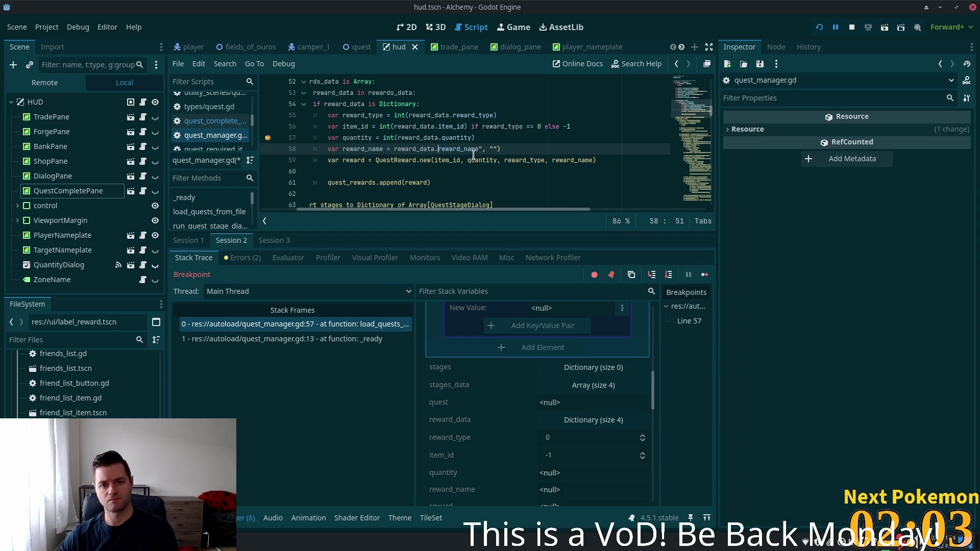
pyautogui.click(507, 148)
pyautogui.click(482, 149)
pyautogui.press('BackSpace')
pyautogui.click(502, 127)
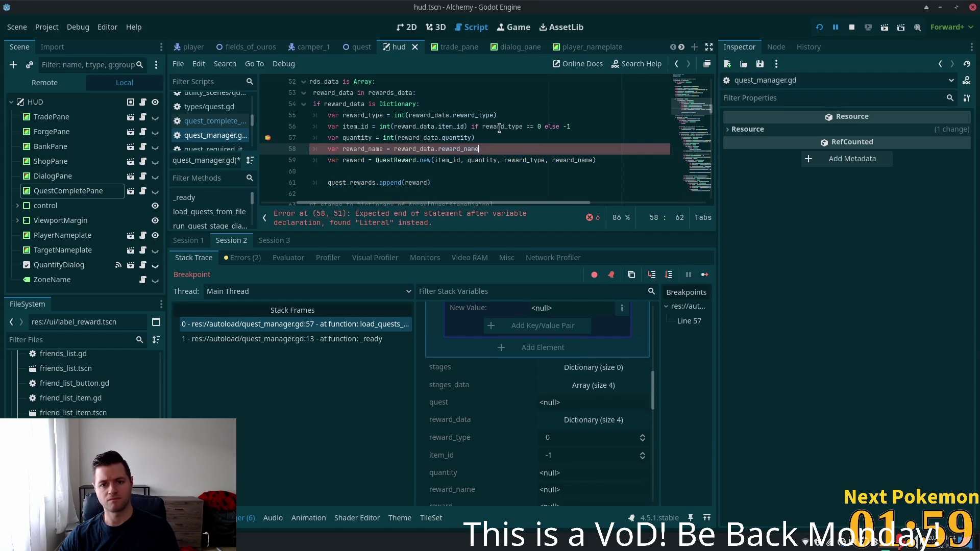
pyautogui.click(820, 27)
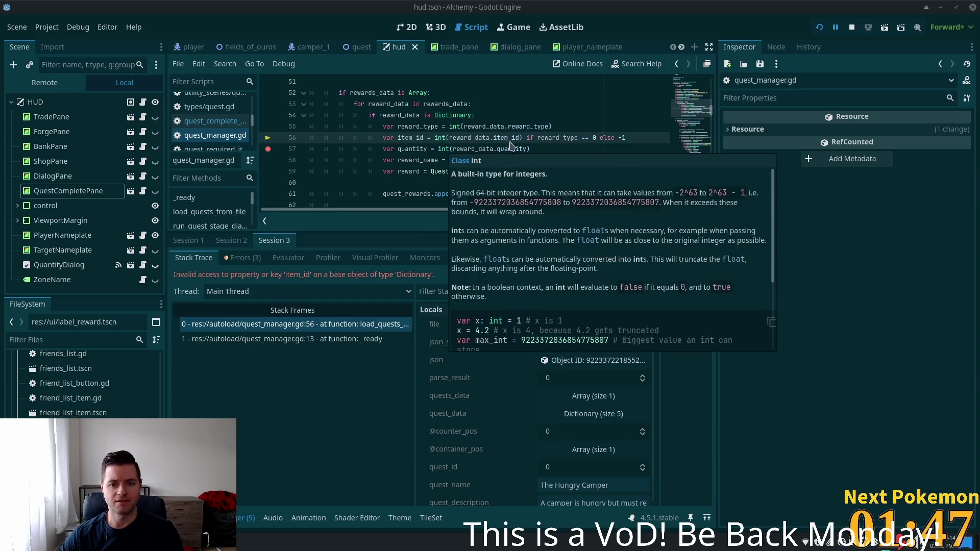
# Inspect reward_data's keys and change line 56 from reward_data.item_id to reward_data.id.
pyautogui.moveTo(506, 144)
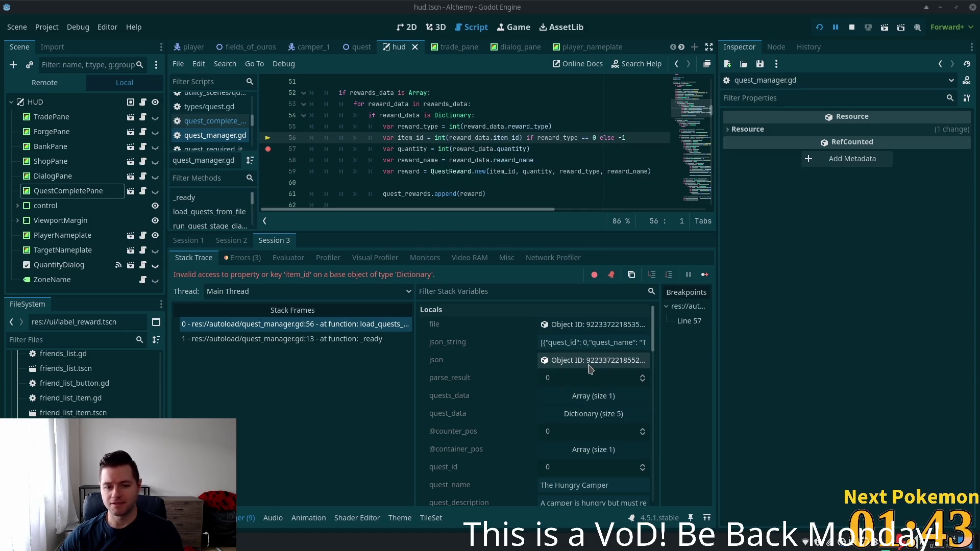
pyautogui.scroll(-3, 585, 375)
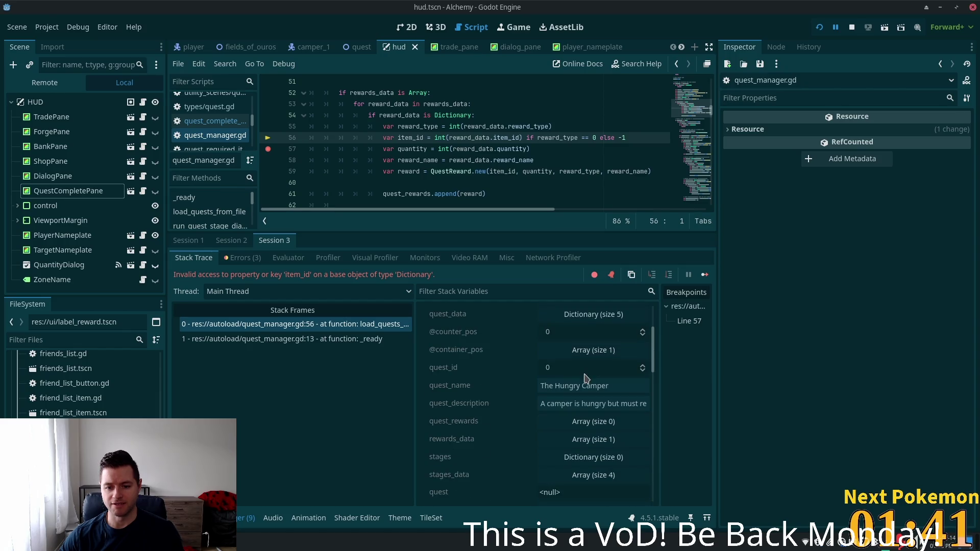
pyautogui.scroll(-2, 586, 378)
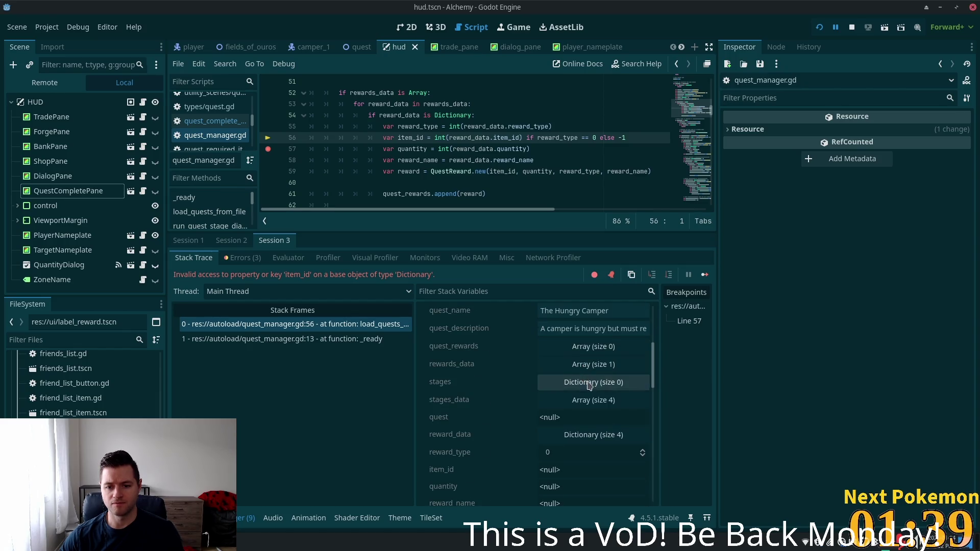
pyautogui.click(591, 431)
pyautogui.click(497, 133)
pyautogui.moveTo(514, 137); pyautogui.dragTo(504, 139)
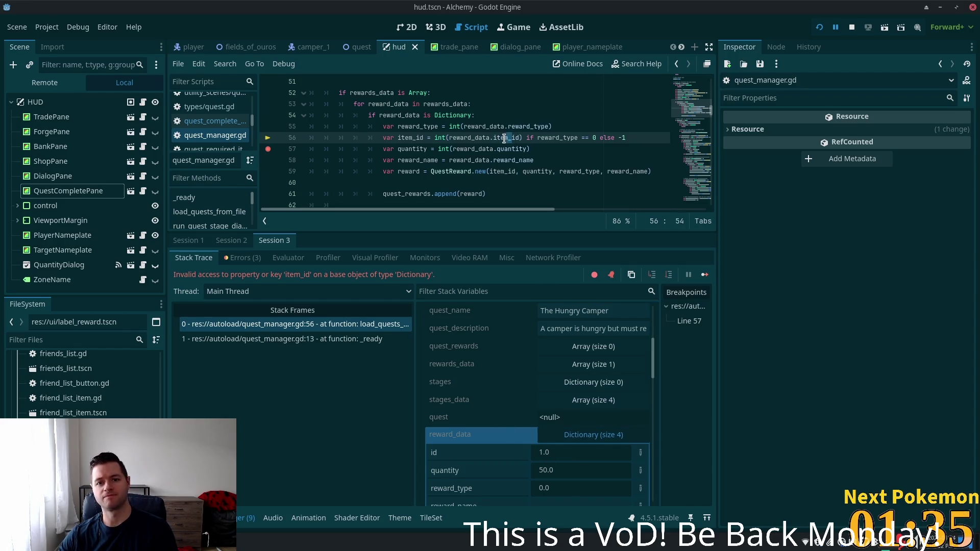
pyautogui.press('BackSpace')
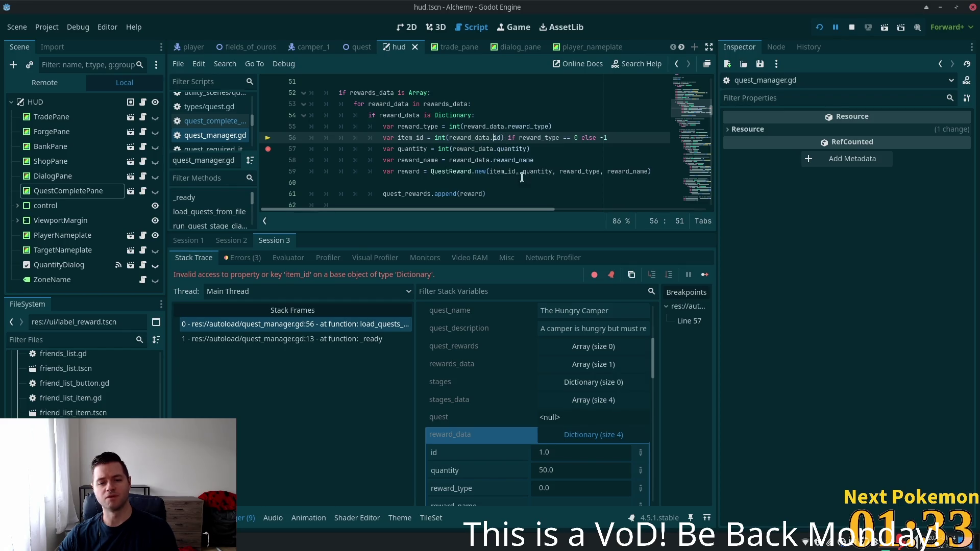
# Save quest_manager.gd and rerun the game to the breakpoint.
pyautogui.click(539, 160)
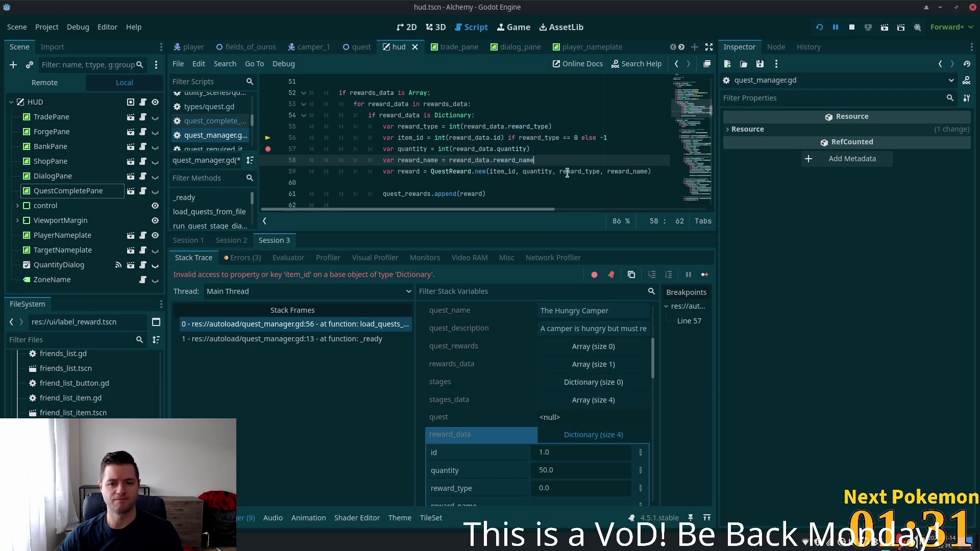
pyautogui.click(564, 138)
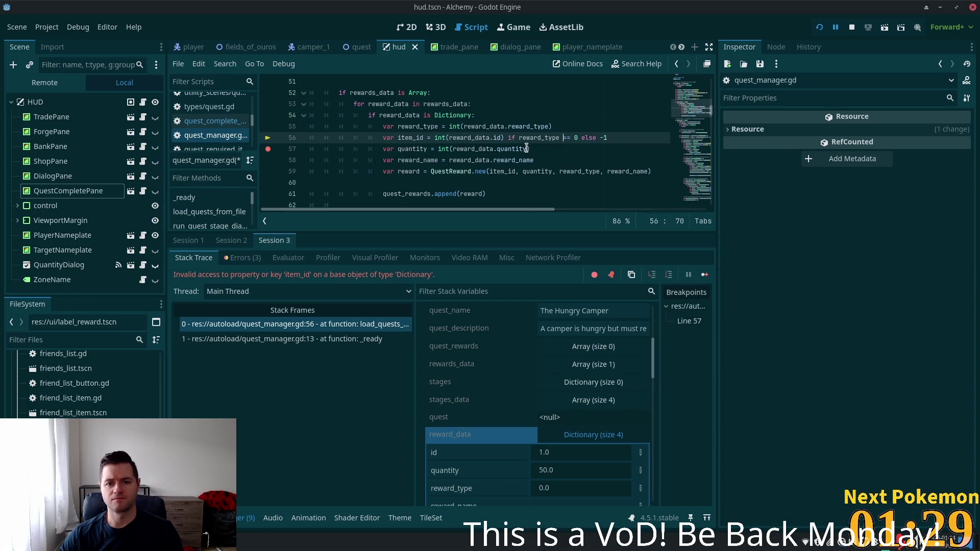
pyautogui.hotkey('ctrl', 's')
pyautogui.click(519, 127)
pyautogui.click(818, 32)
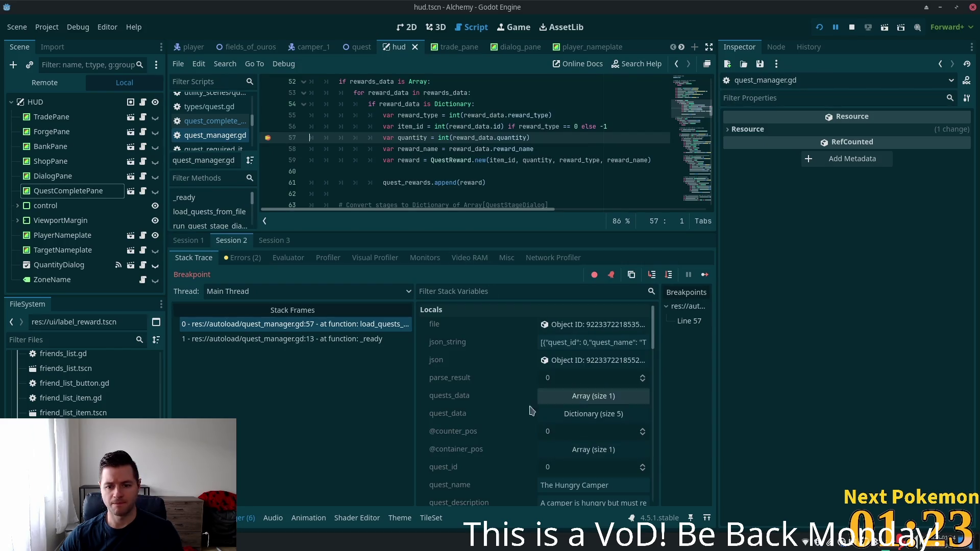
# Restart the debug run and place the two game windows side by side.
pyautogui.scroll(-3, 552, 428)
pyautogui.scroll(-7, 561, 439)
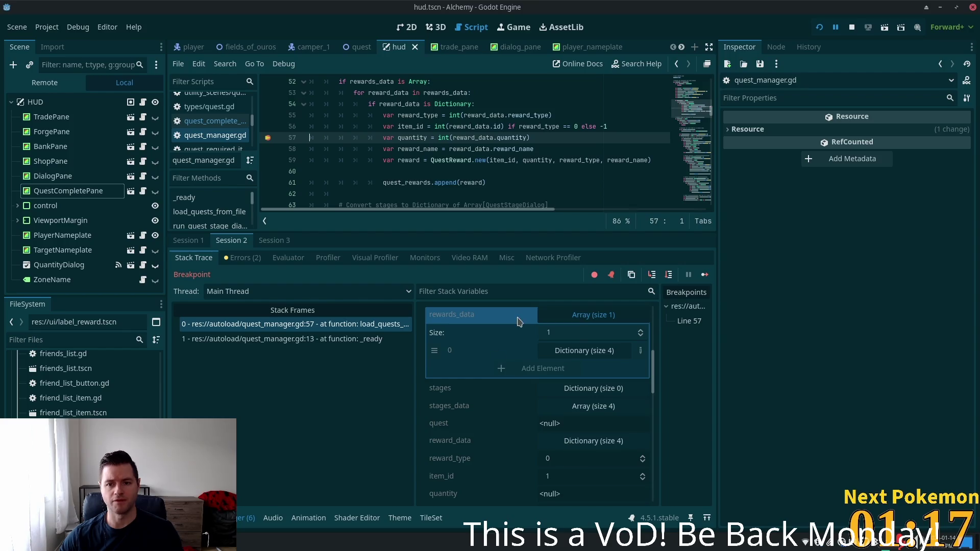
pyautogui.click(819, 27)
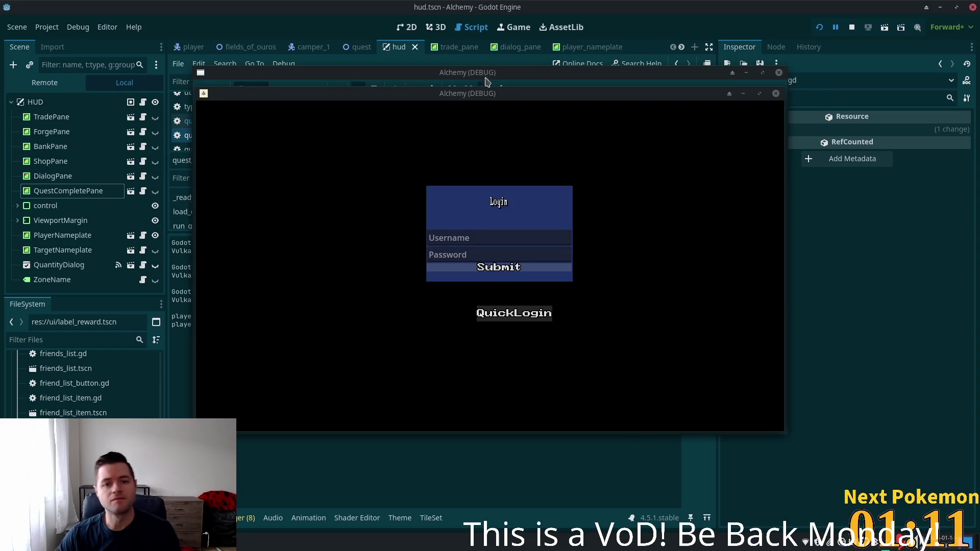
pyautogui.moveTo(469, 98)
pyautogui.mouseDown()
pyautogui.moveTo(651, 146)
pyautogui.moveTo(403, 119)
pyautogui.moveTo(330, 139)
pyautogui.mouseUp()
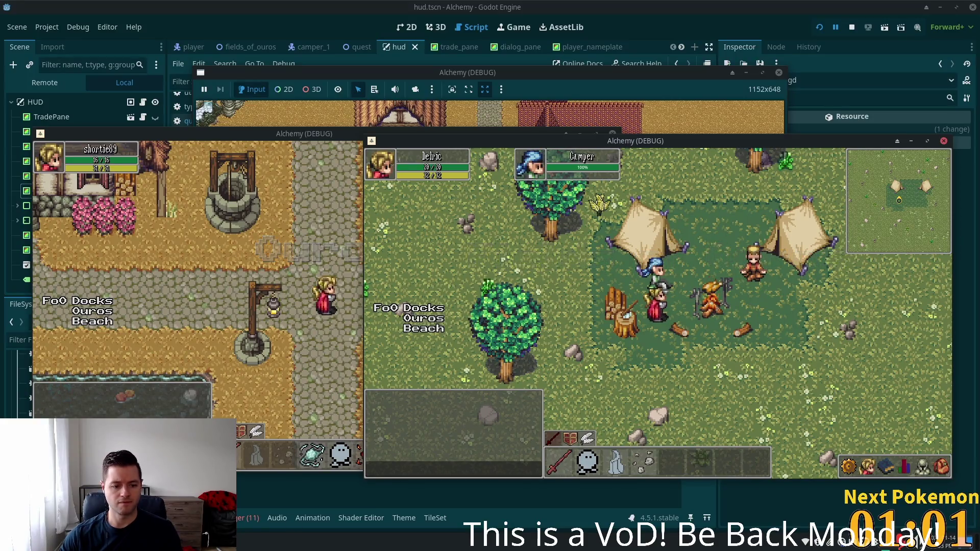
# In phpMyAdmin, set the player_quests stage back to 3, then relaunch the game from Godot.
pyautogui.hotkey('alt', 'Tab')
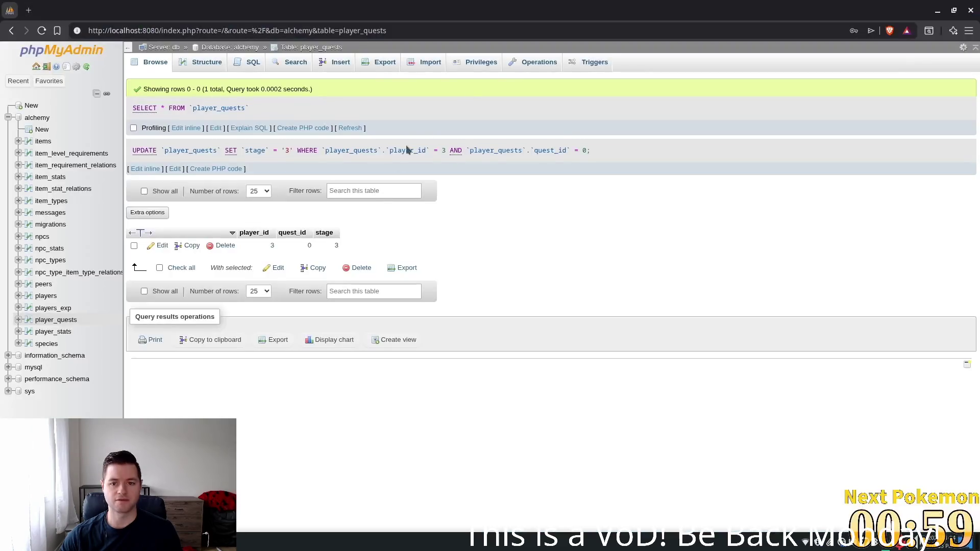
pyautogui.click(350, 128)
pyautogui.doubleClick(336, 206)
pyautogui.write('3')
pyautogui.press('Return')
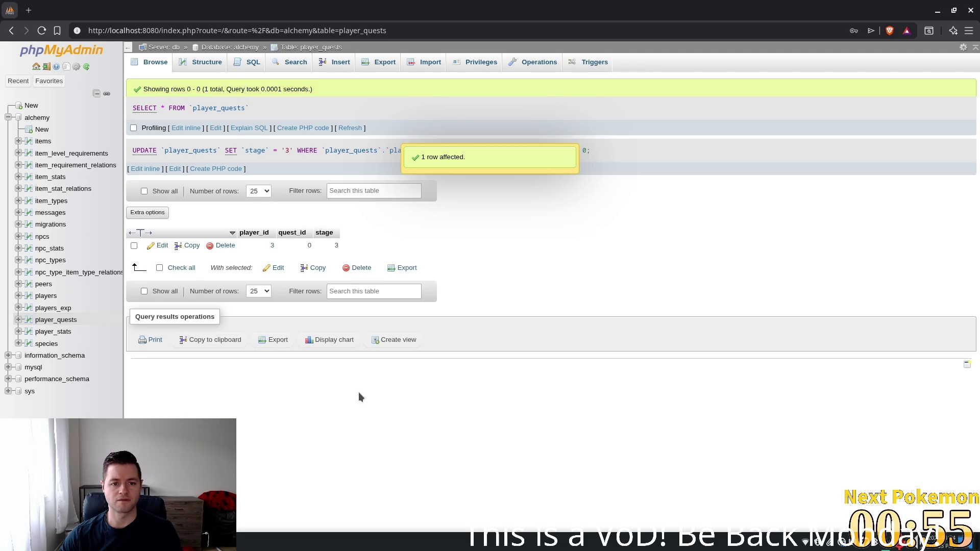
pyautogui.hotkey('alt', 'Tab')
pyautogui.click(819, 28)
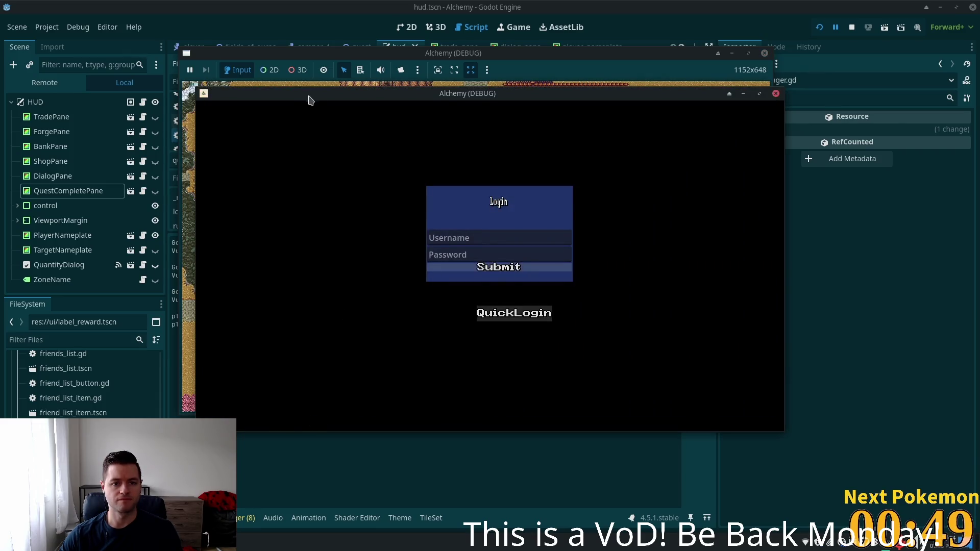
# QuickLogin, hand in The Hungry Camper quest to the Camper, and dismiss the Quest Completed popup.
pyautogui.moveTo(310, 96); pyautogui.dragTo(192, 113)
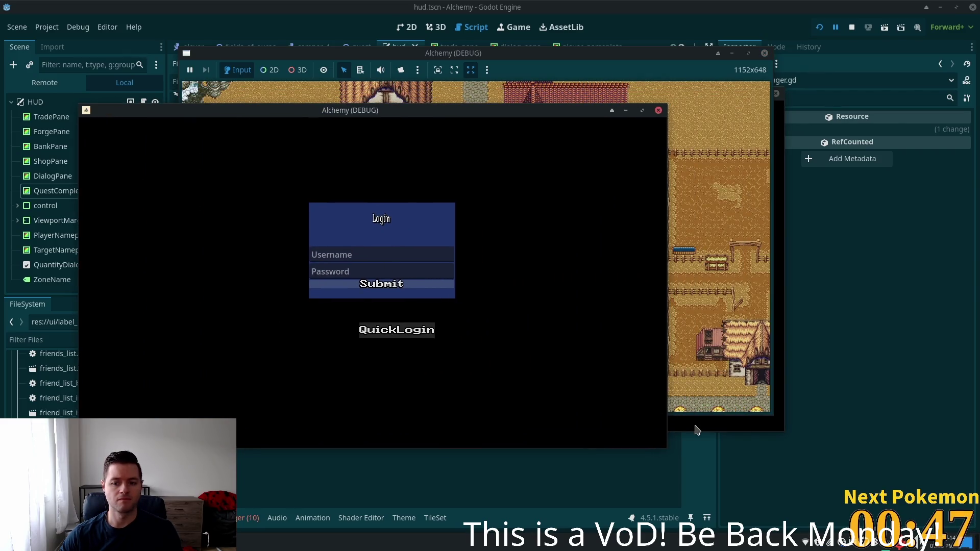
pyautogui.click(397, 330)
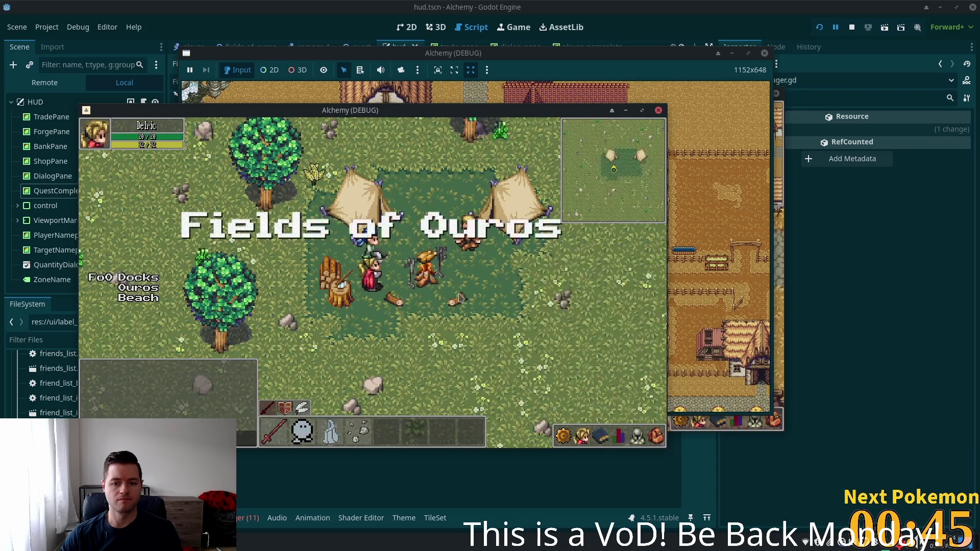
pyautogui.click(367, 256)
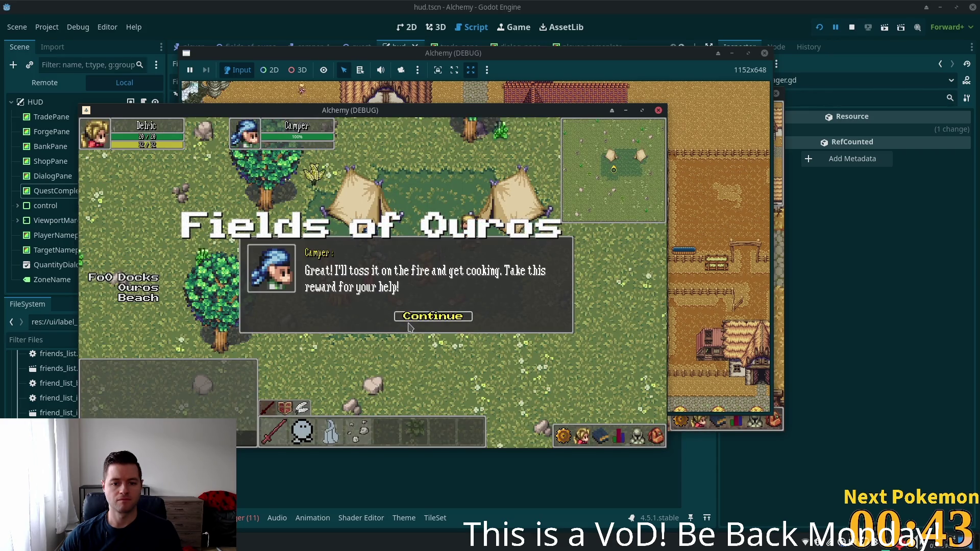
pyautogui.click(412, 327)
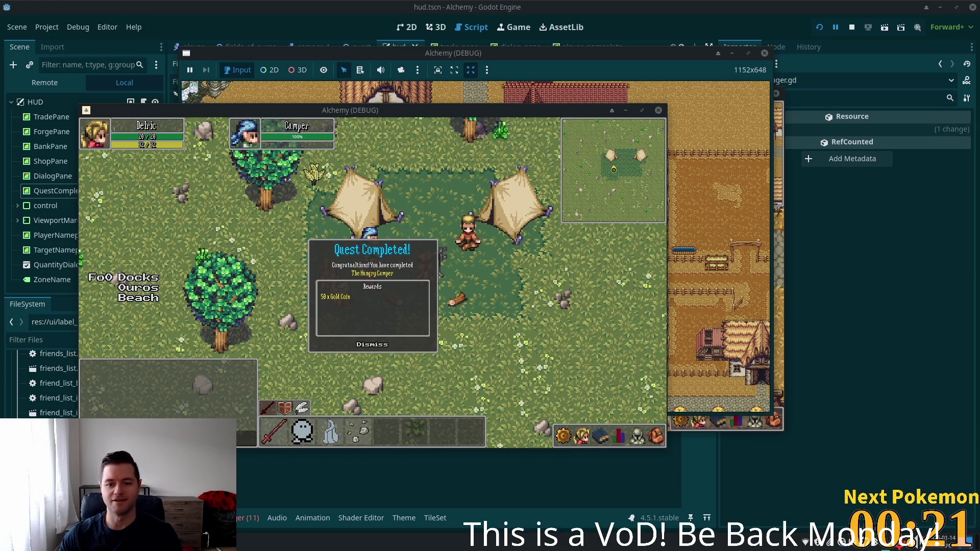
pyautogui.click(372, 345)
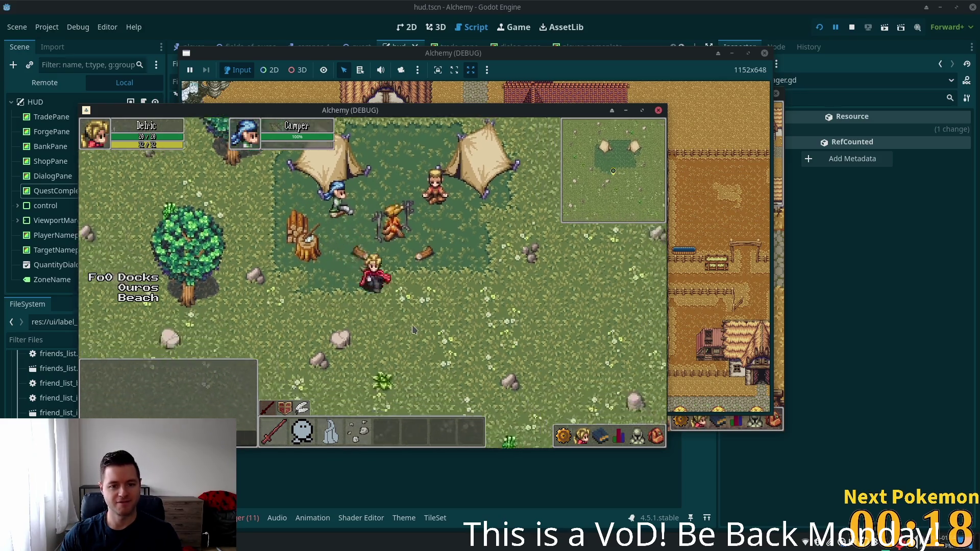
# Walk the player around the camp with the WASD keys.
pyautogui.press('d')
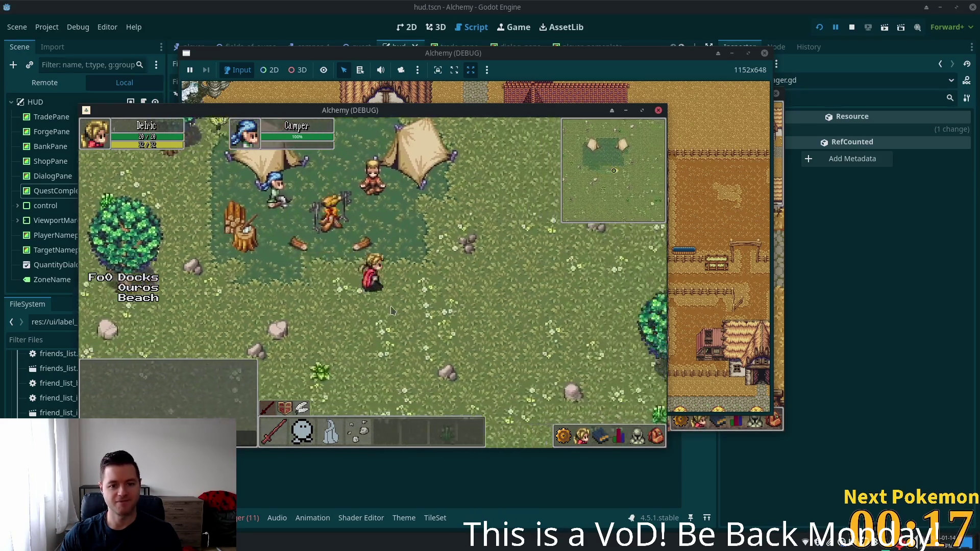
pyautogui.press('a')
pyautogui.press('s')
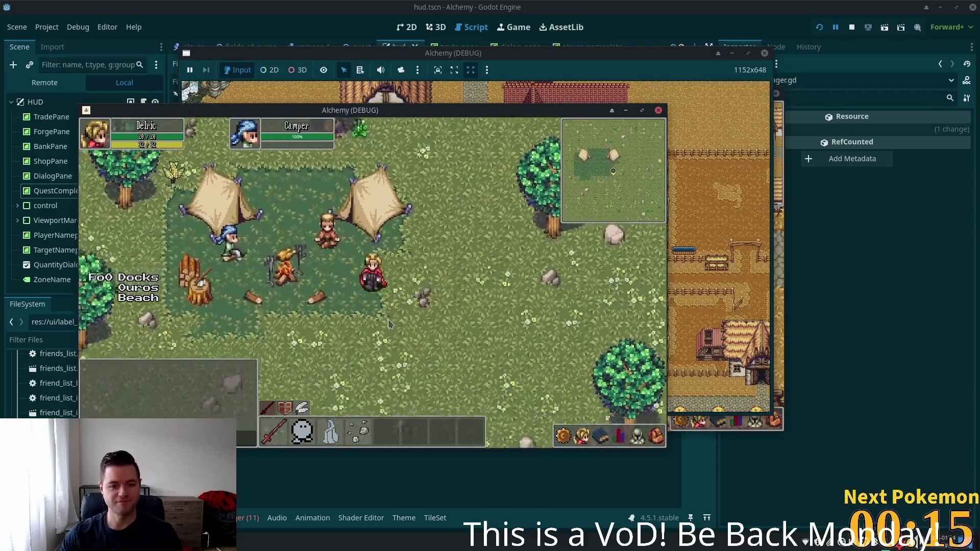
pyautogui.press('w')
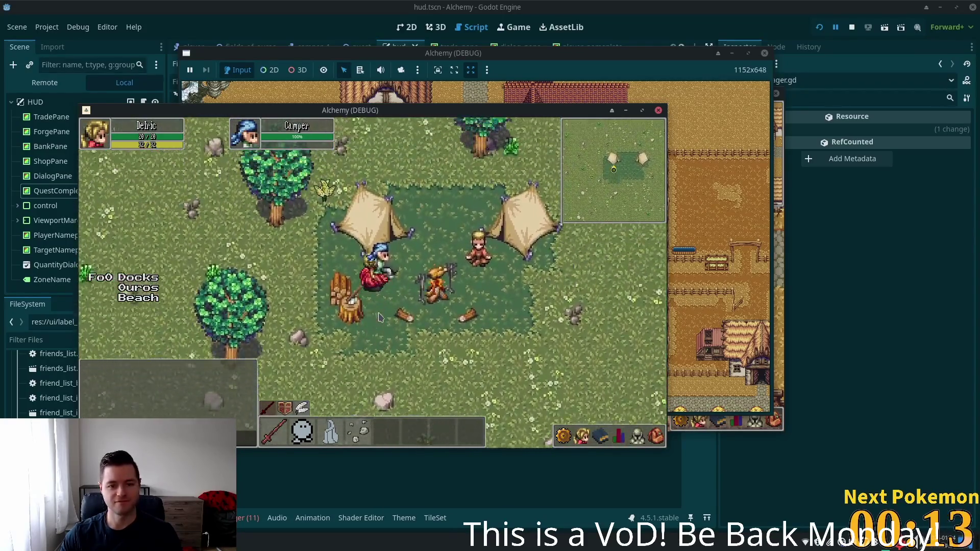
pyautogui.press('a')
pyautogui.press('d')
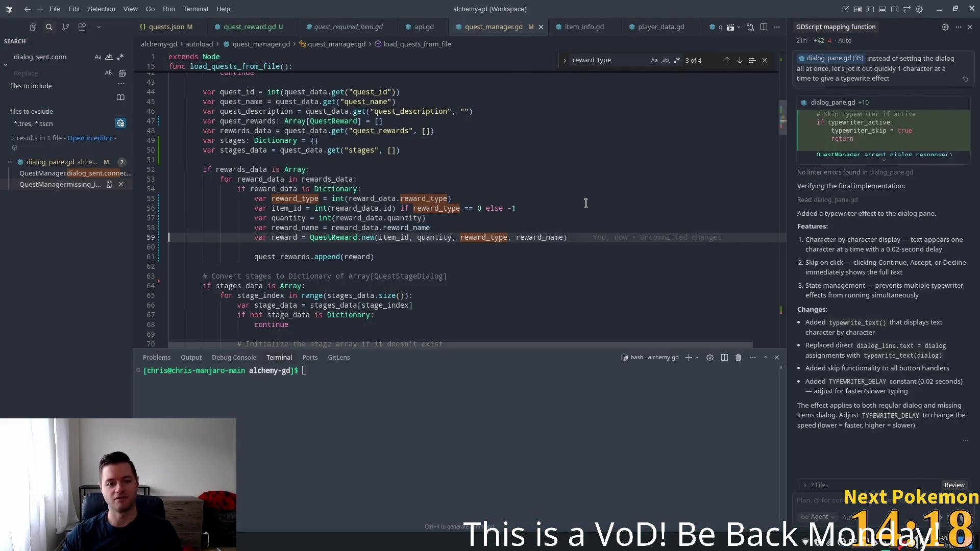
# Switch from Visual Studio Code back to the Godot editor.
pyautogui.hotkey('alt', 'Tab')
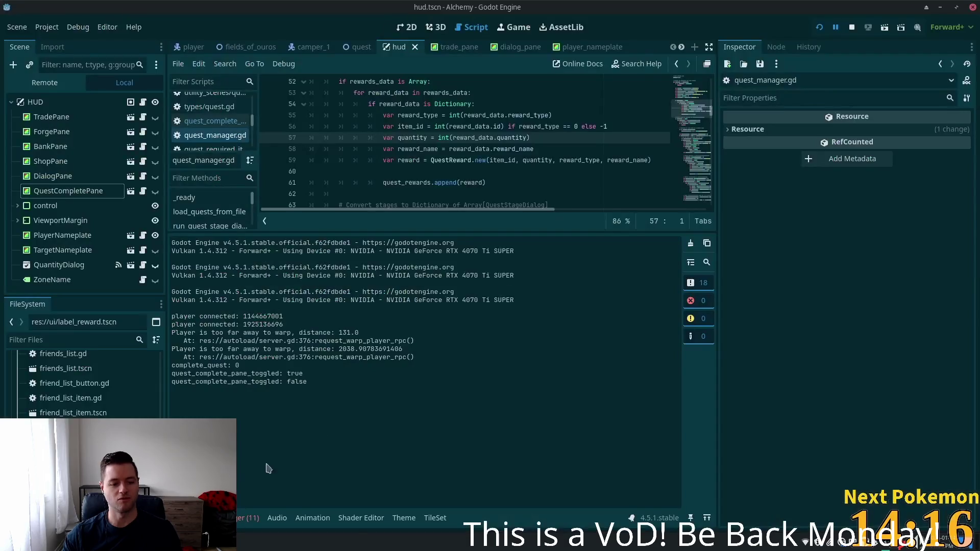
# Refresh player_quests, delete the player's quest progress row, and relaunch the game from Godot.
pyautogui.hotkey('alt', 'Tab')
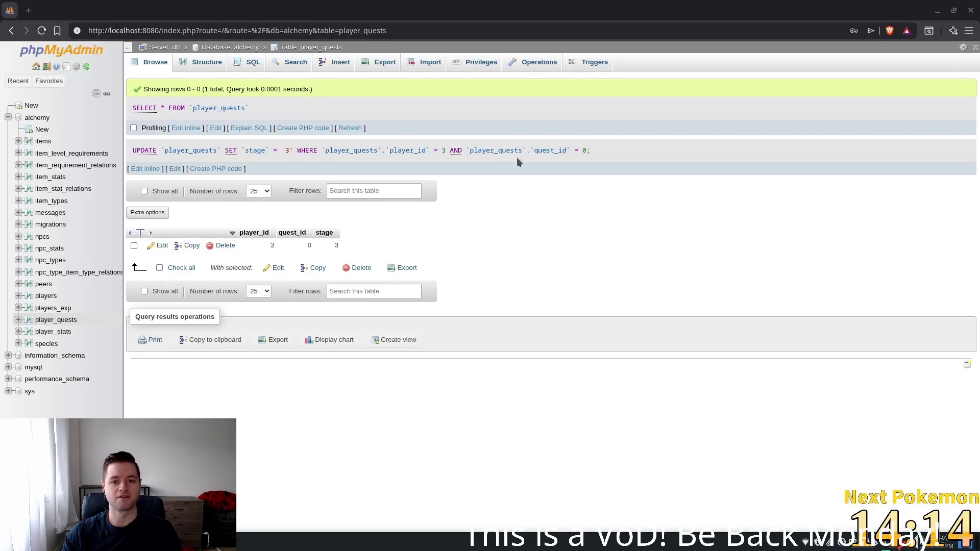
pyautogui.click(351, 127)
pyautogui.doubleClick(331, 206)
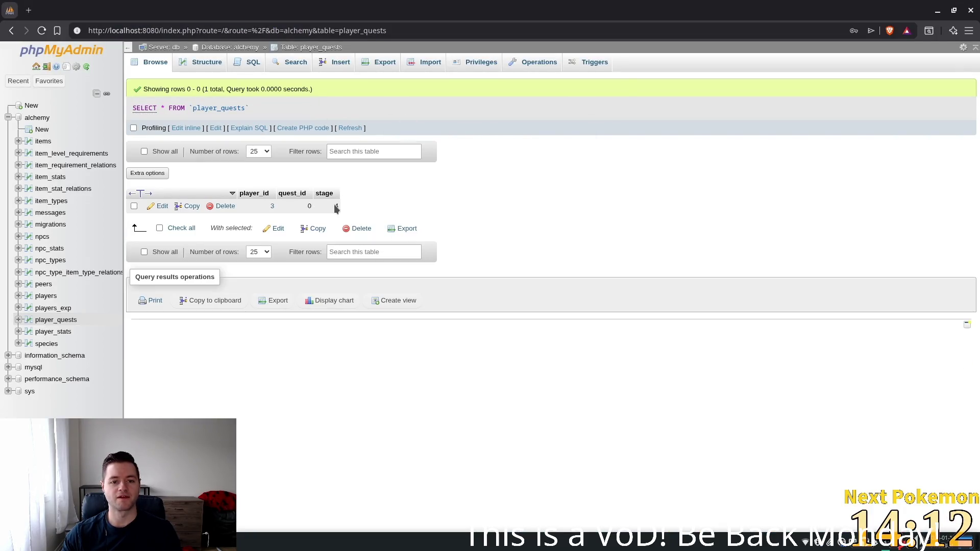
pyautogui.write('4')
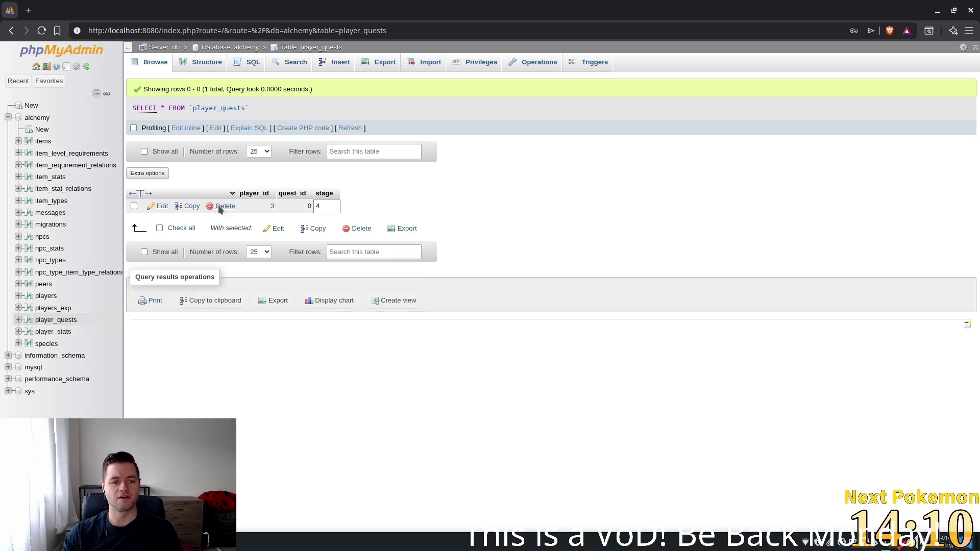
pyautogui.click(222, 206)
pyautogui.click(502, 321)
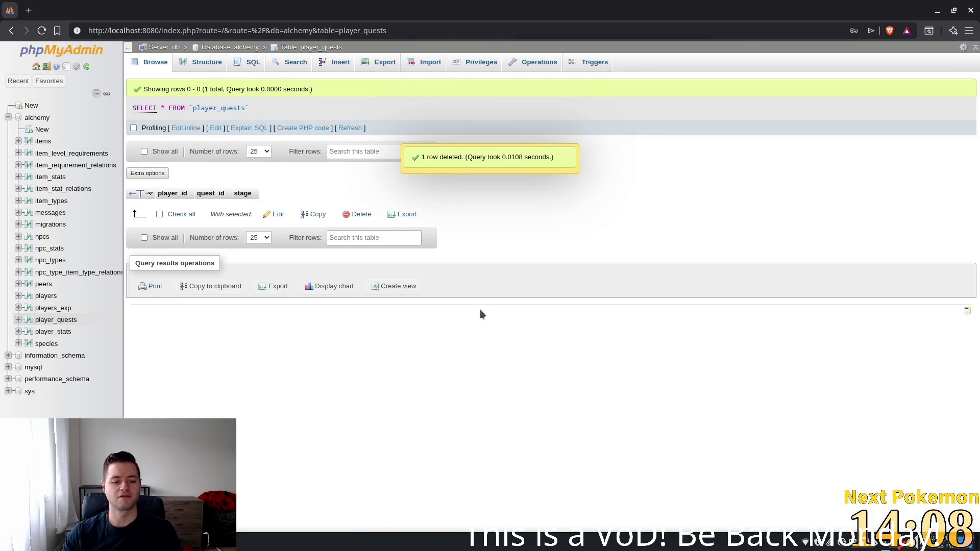
pyautogui.hotkey('alt', 'Tab')
pyautogui.click(821, 28)
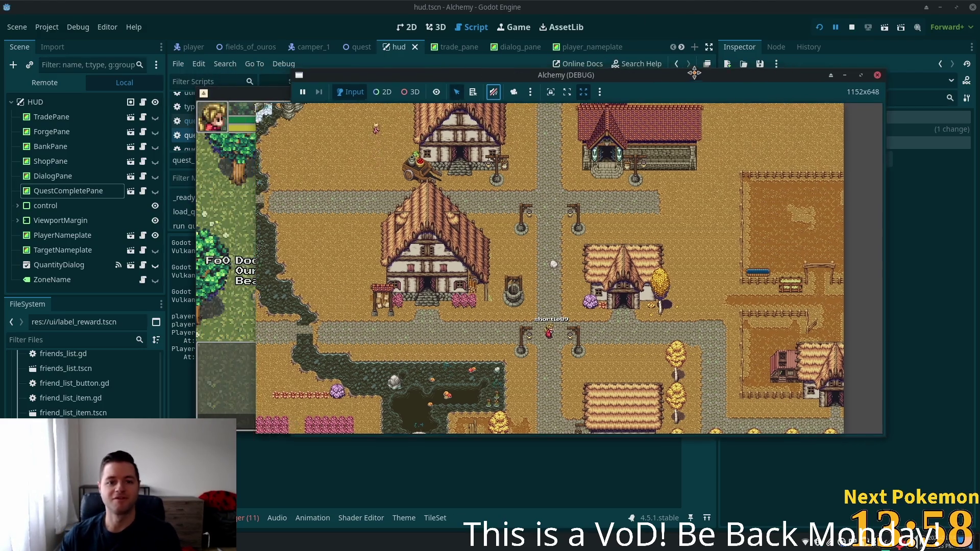
# Move the first game window aside and walk the player into the tent camp.
pyautogui.moveTo(590, 79); pyautogui.dragTo(700, 74)
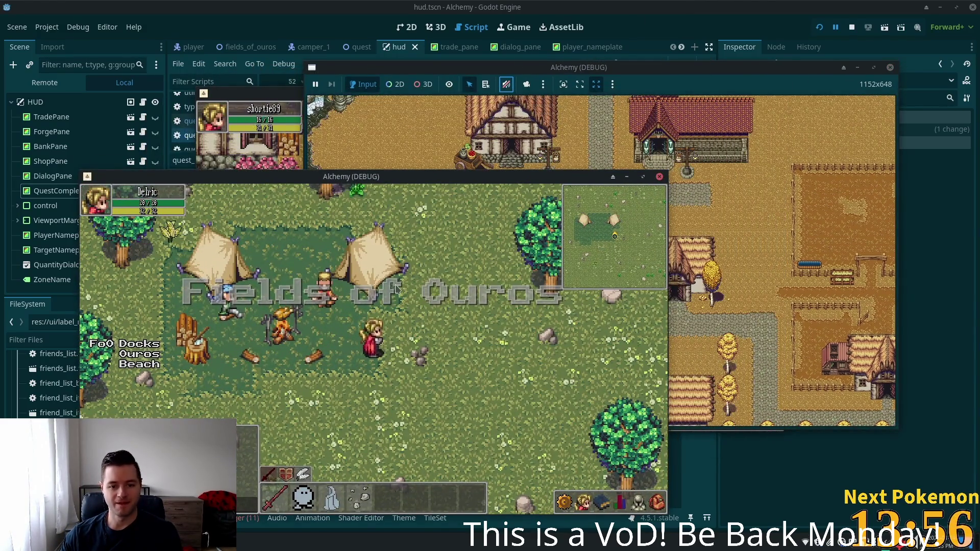
pyautogui.press('i')
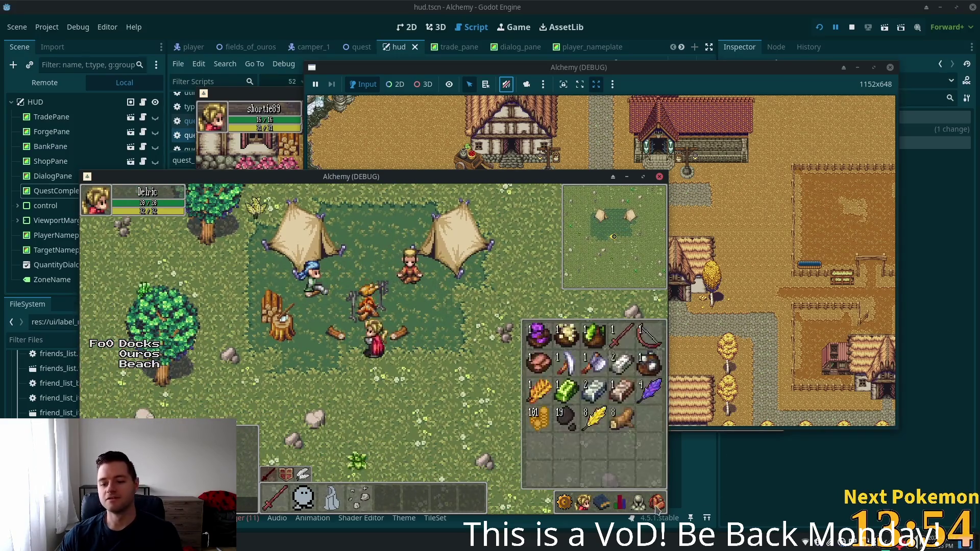
pyautogui.press('i')
pyautogui.press('w')
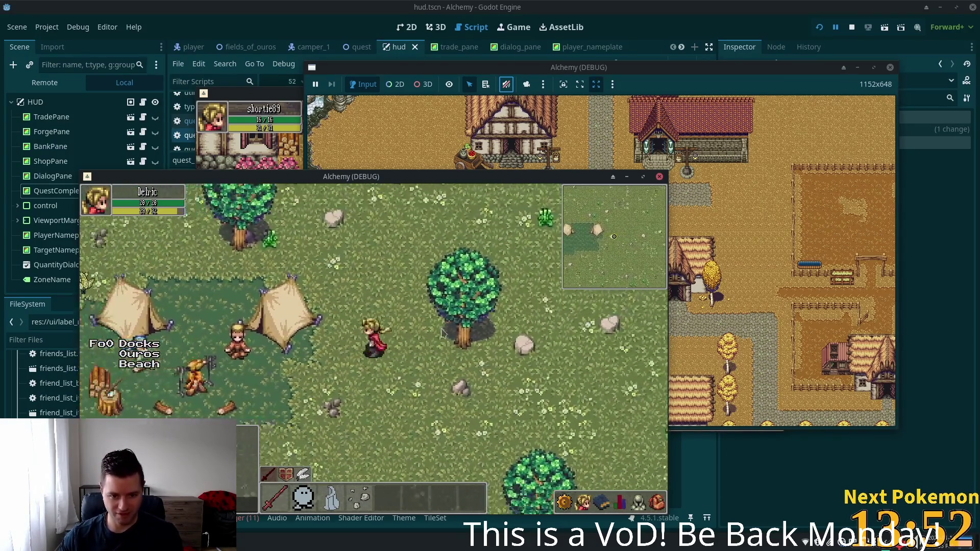
pyautogui.press('s')
pyautogui.press('a')
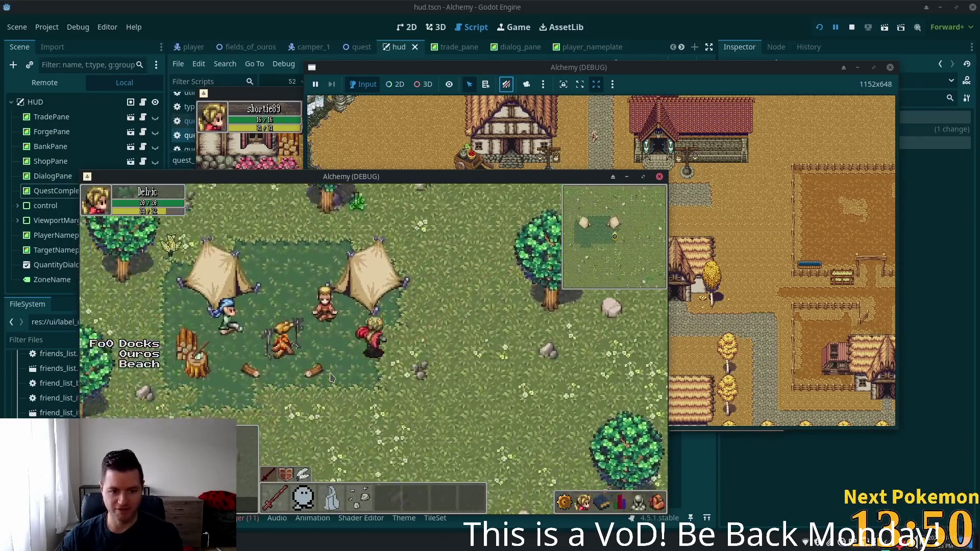
# Talk to the Camper and accept his raw beef quest with 'Sure, I'll help you!'.
pyautogui.click(337, 378)
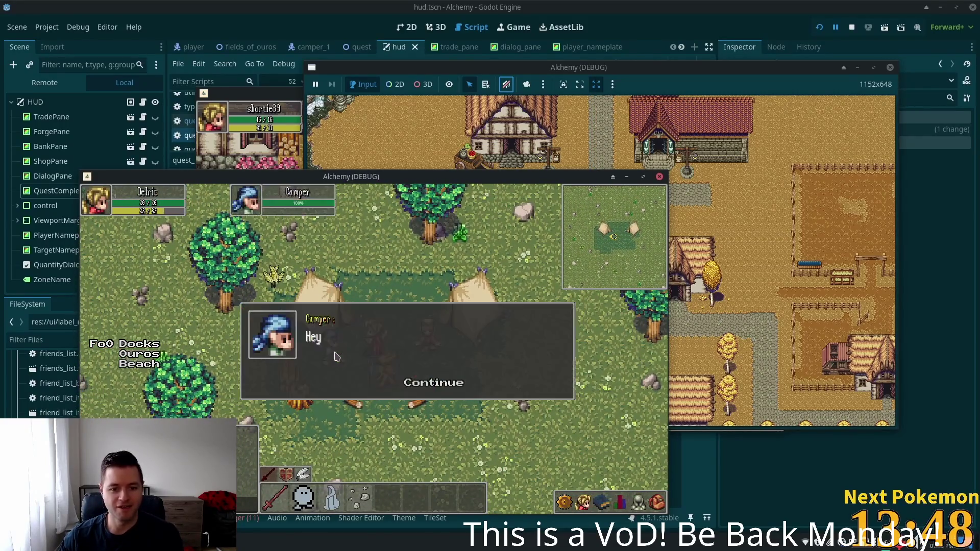
pyautogui.click(423, 386)
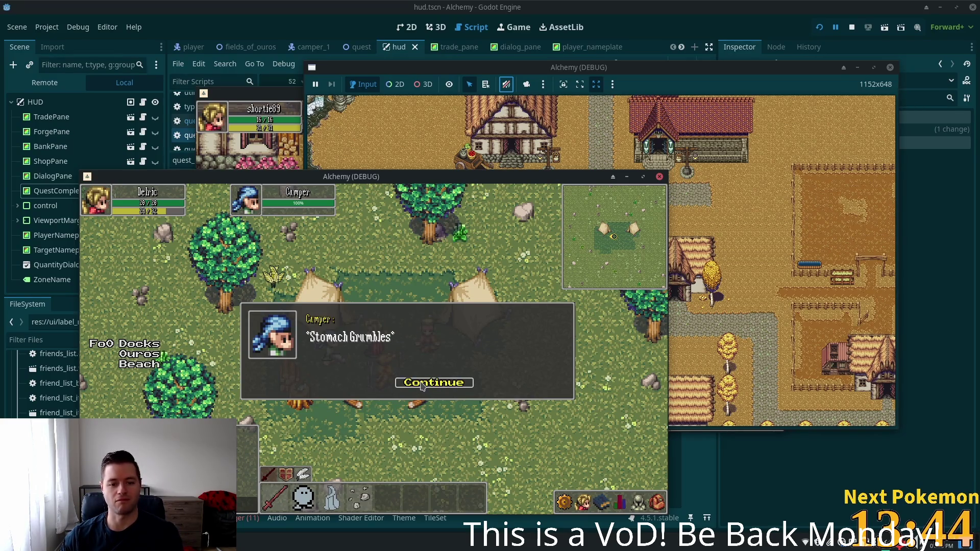
pyautogui.click(423, 386)
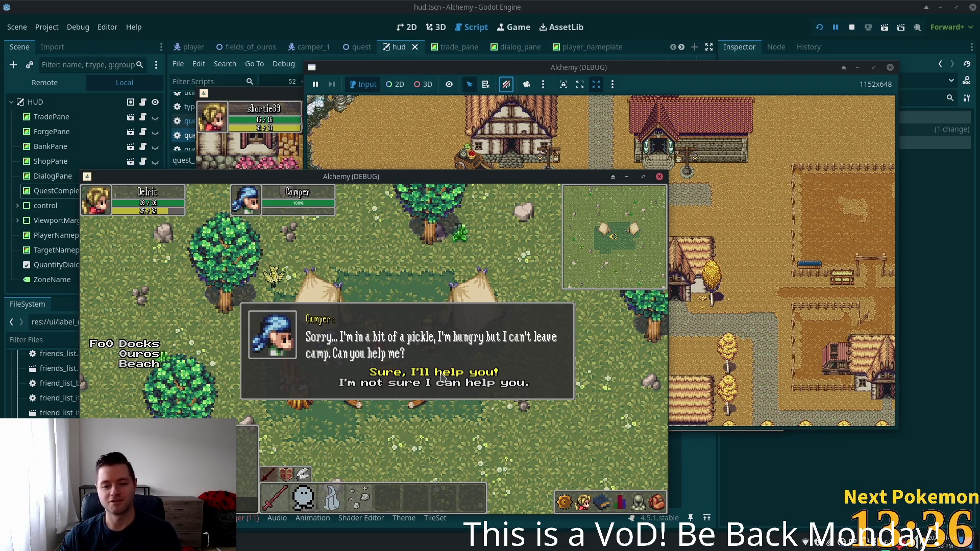
pyautogui.click(441, 374)
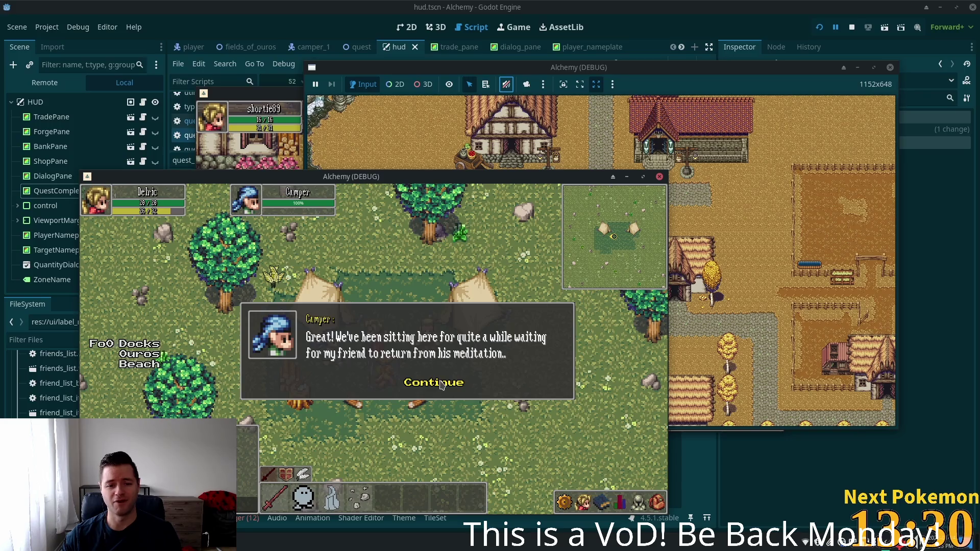
pyautogui.click(443, 386)
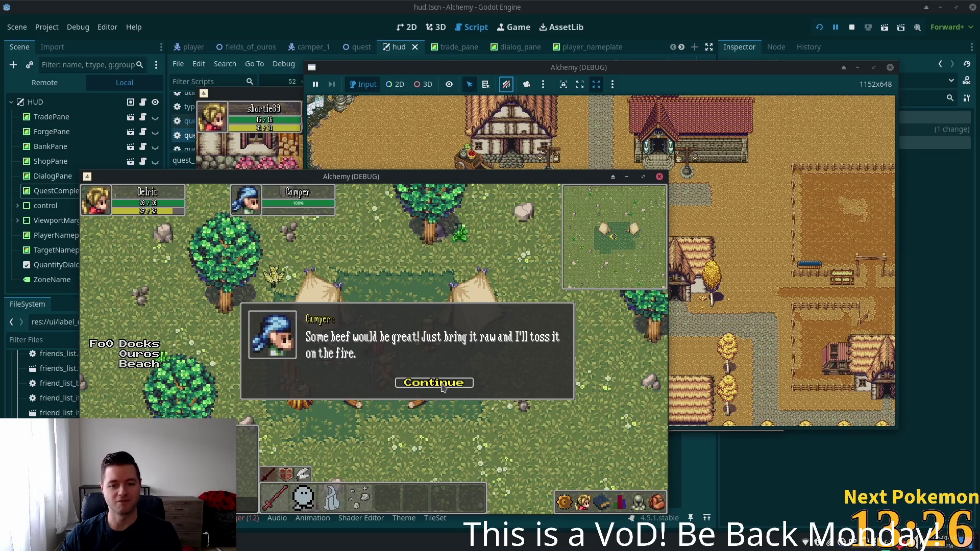
pyautogui.click(443, 386)
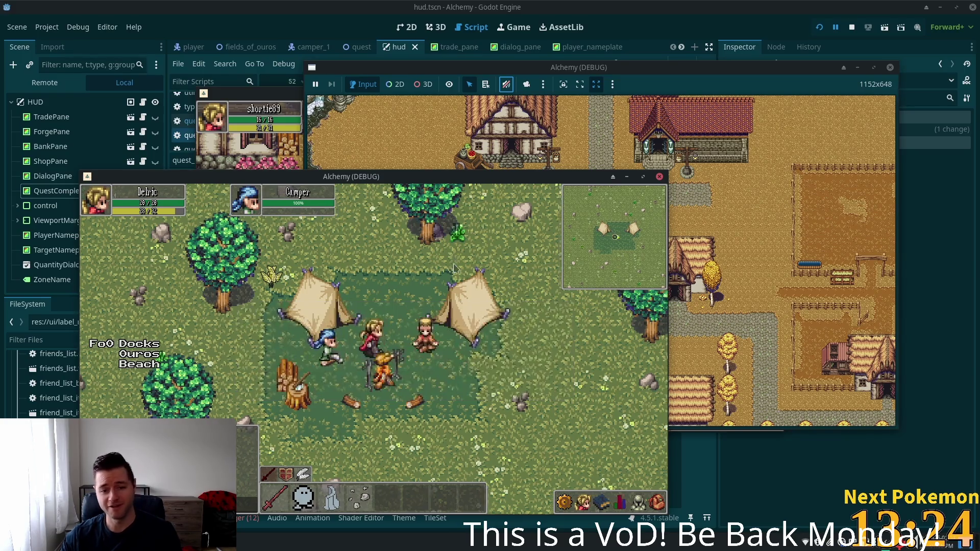
# Walk north across the field, target the deer, then return and talk to the Camper again.
pyautogui.press('w')
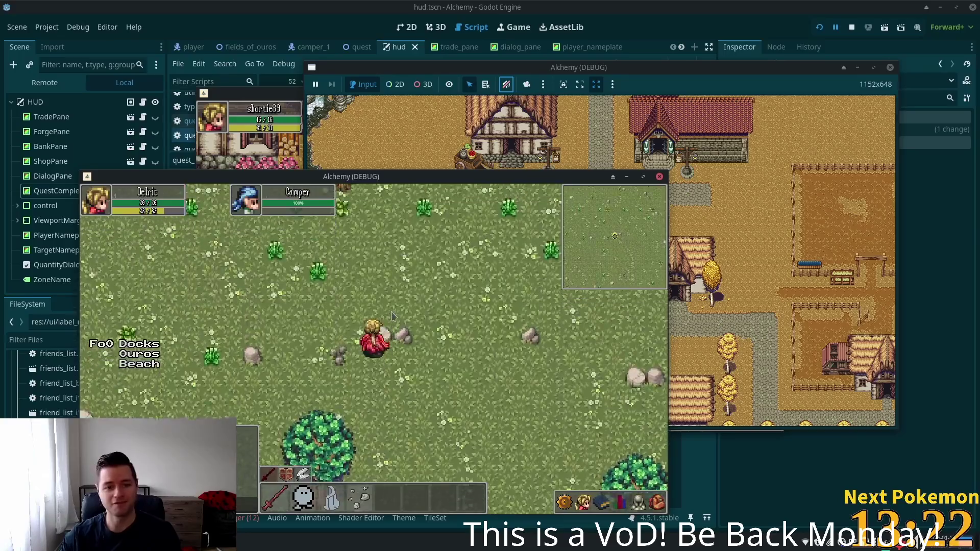
pyautogui.press('w')
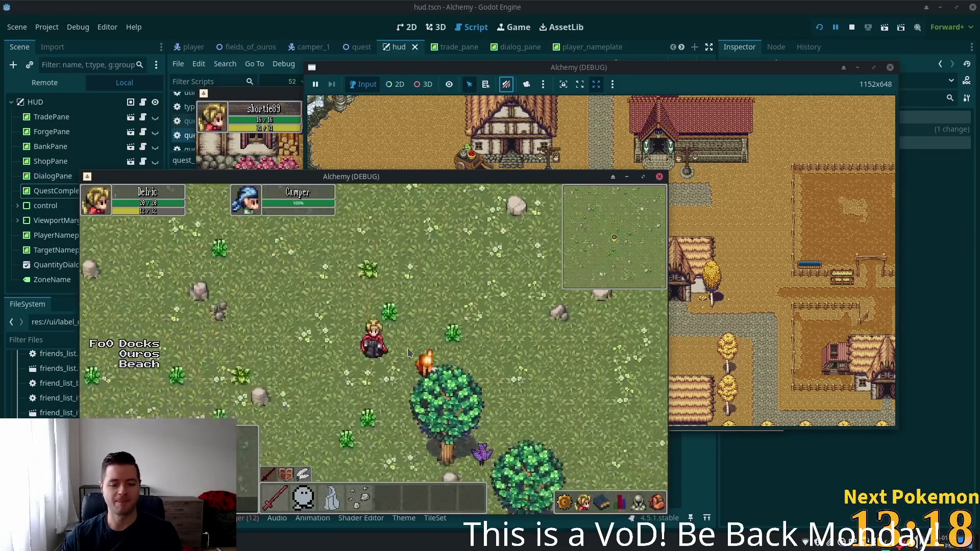
pyautogui.click(383, 319)
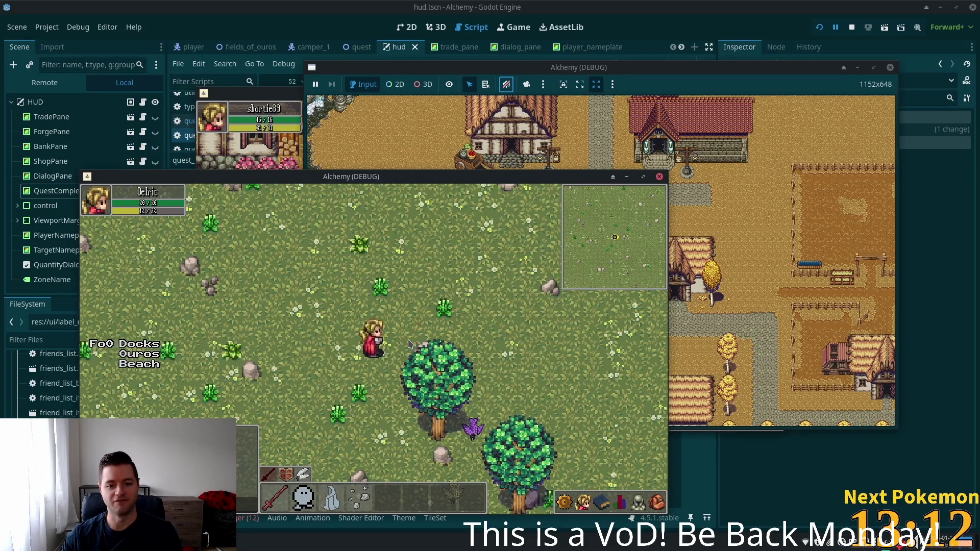
pyautogui.press('Down')
pyautogui.press('Left')
pyautogui.press('Down')
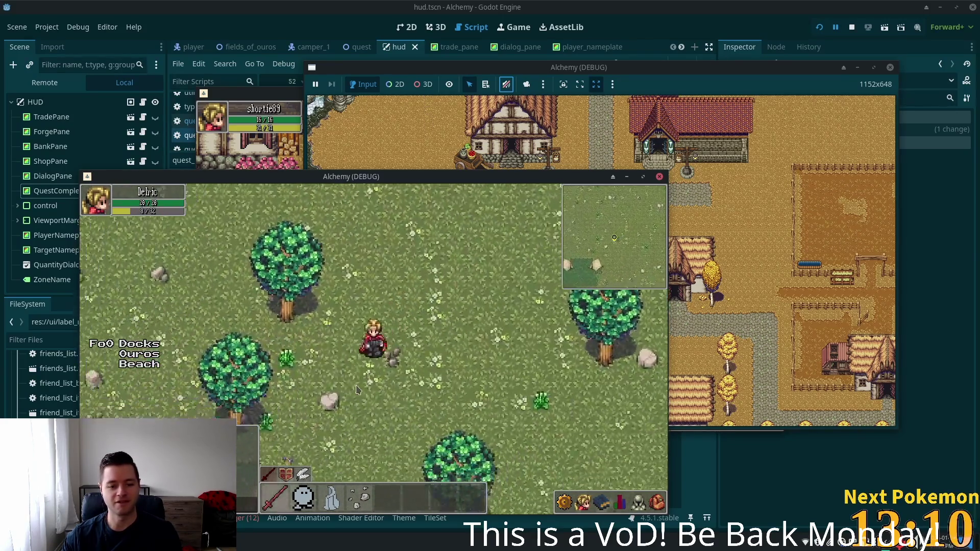
pyautogui.click(341, 383)
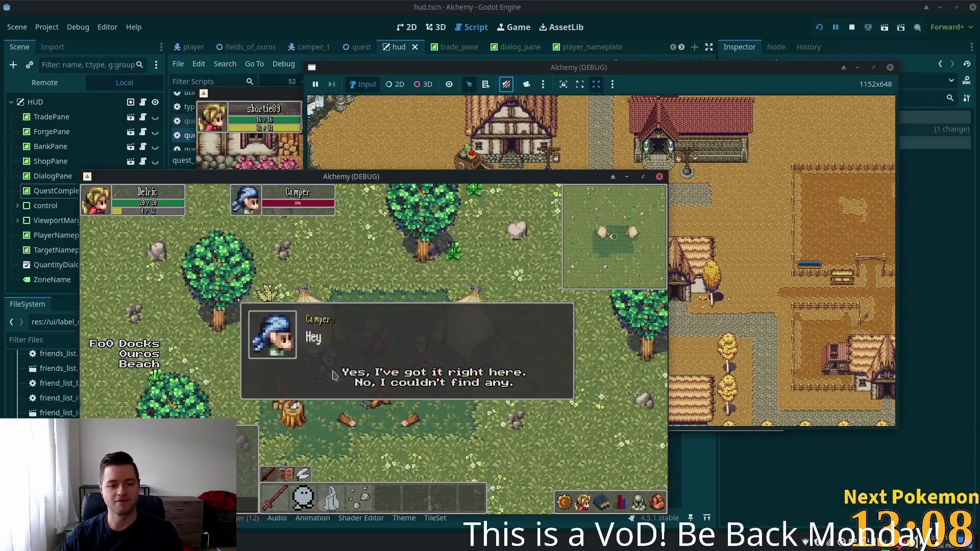
# Bring the Brave Twitch extension window showing the Toxtricity card to the front.
pyautogui.hotkey('alt', 'Tab')
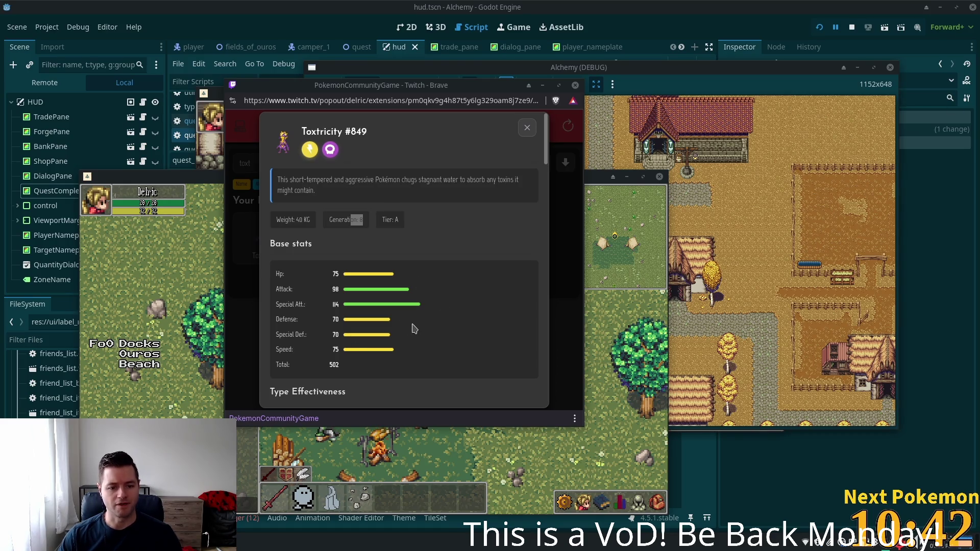
# Close, reopen and close again the Toxtricity detail card.
pyautogui.scroll(-3, 413, 328)
pyautogui.scroll(5, 526, 140)
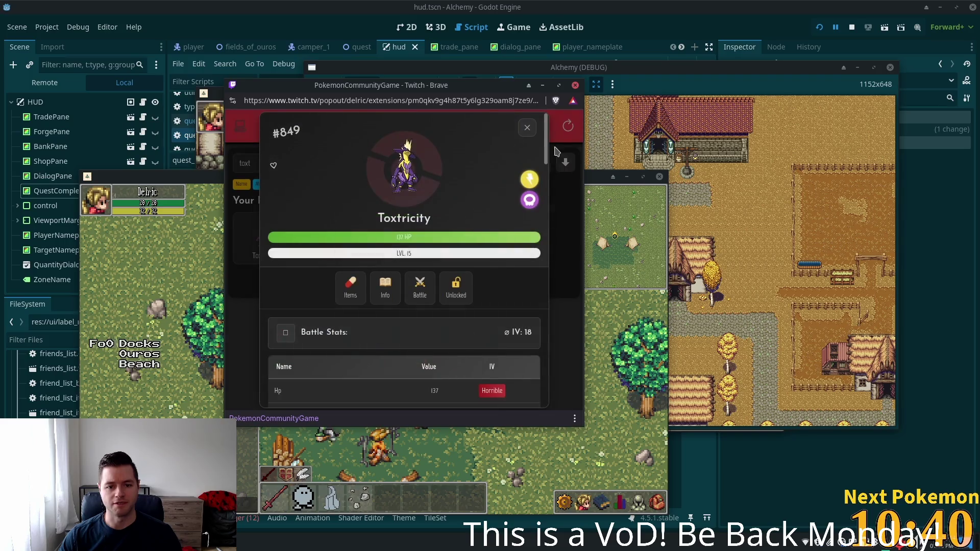
pyautogui.click(527, 128)
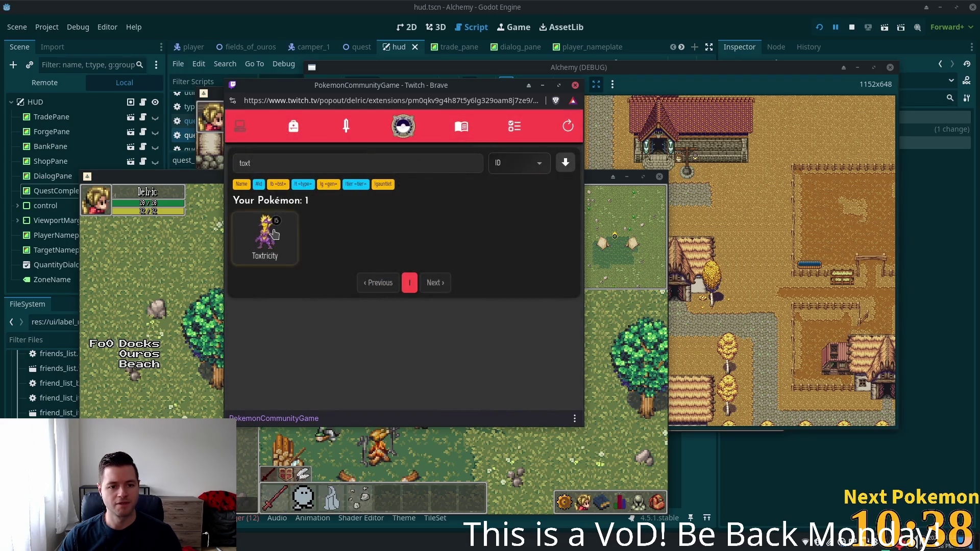
pyautogui.click(264, 237)
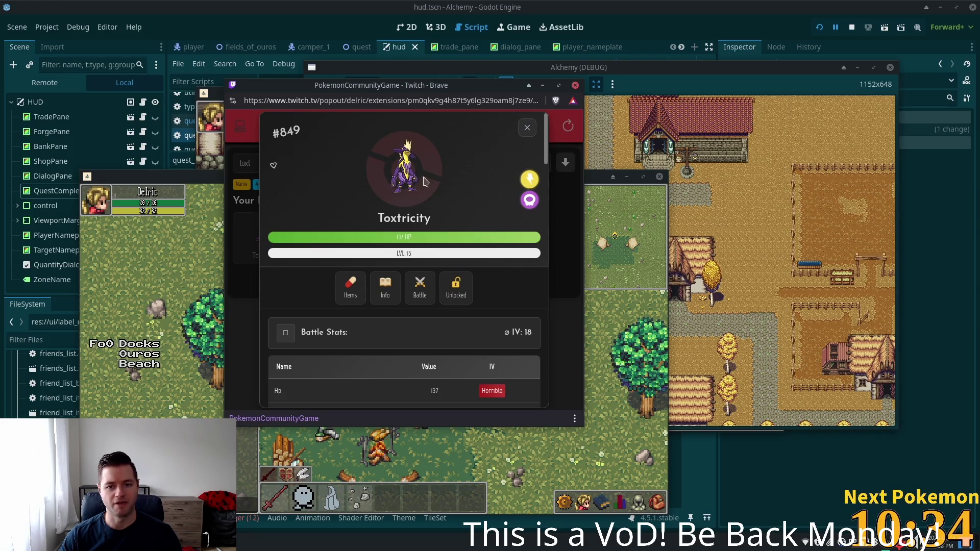
pyautogui.click(528, 128)
# Clear the 'toxt' search to list all 393 Pokémon and return to the Alchemy game.
pyautogui.doubleClick(442, 162)
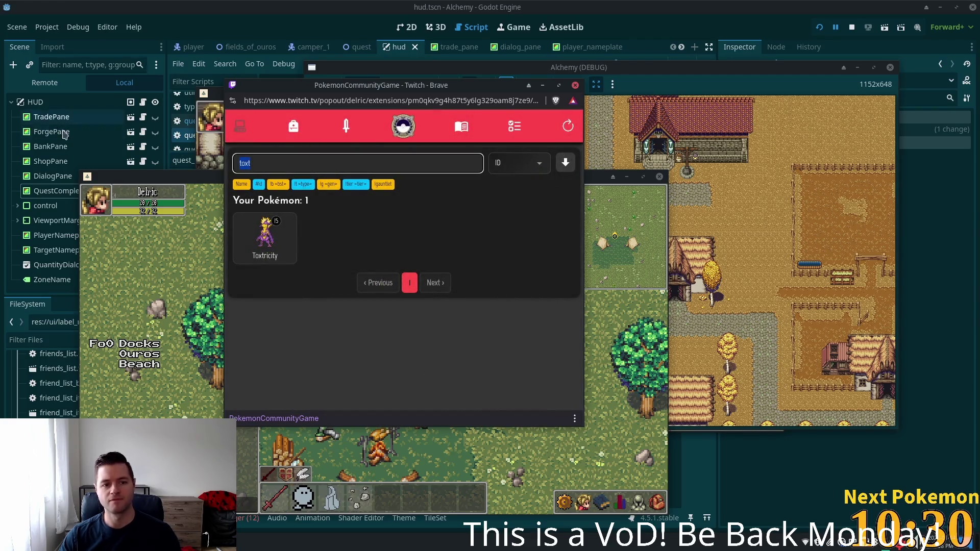
pyautogui.click(309, 252)
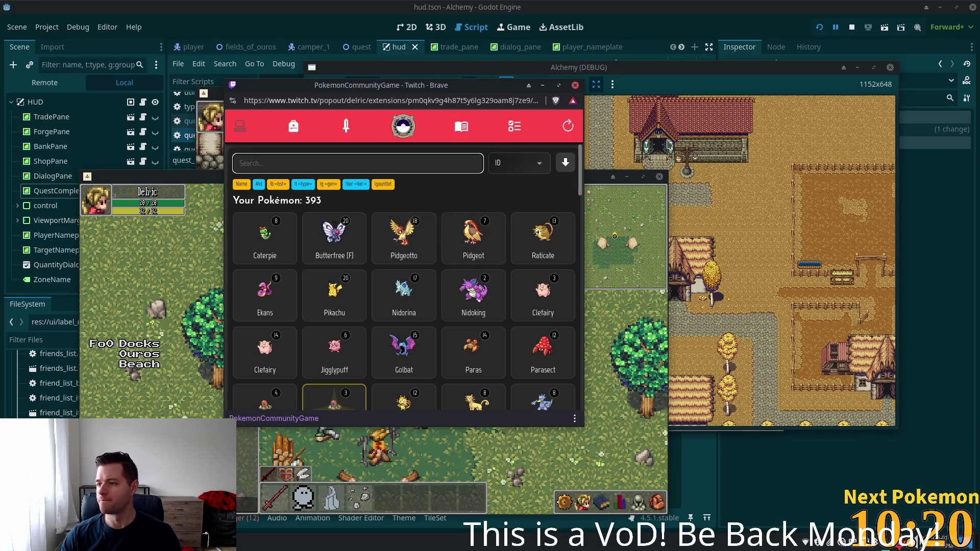
pyautogui.click(144, 283)
pyautogui.press('s')
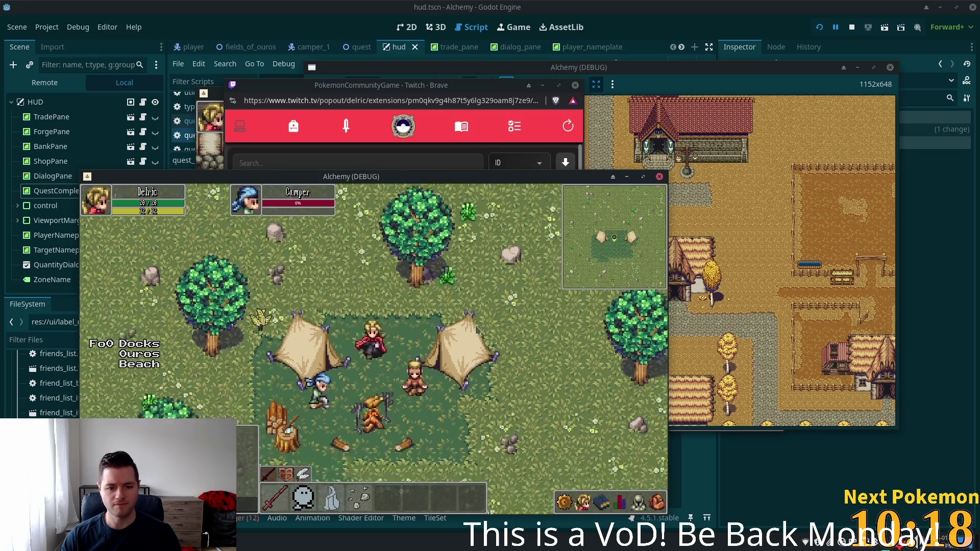
pyautogui.press('w')
pyautogui.press('a')
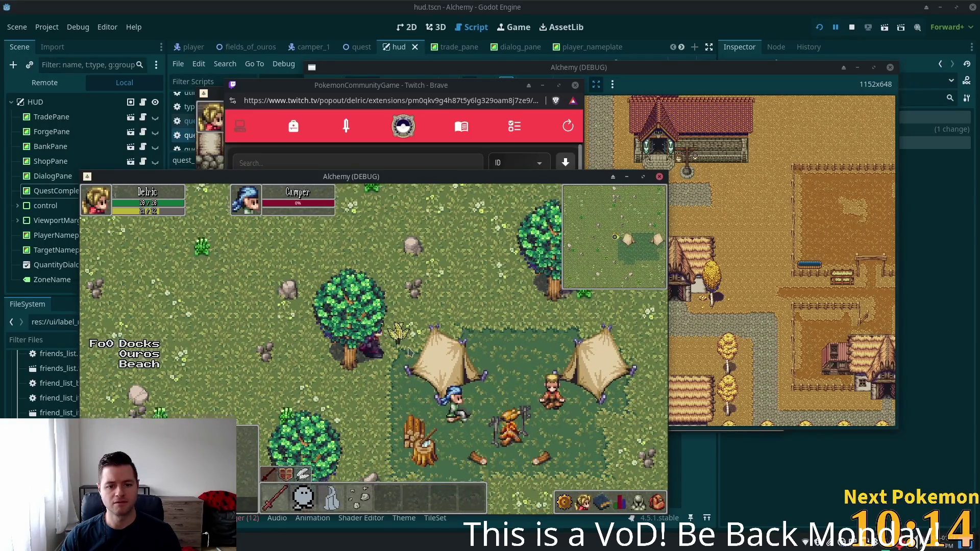
pyautogui.press('s')
pyautogui.press('w')
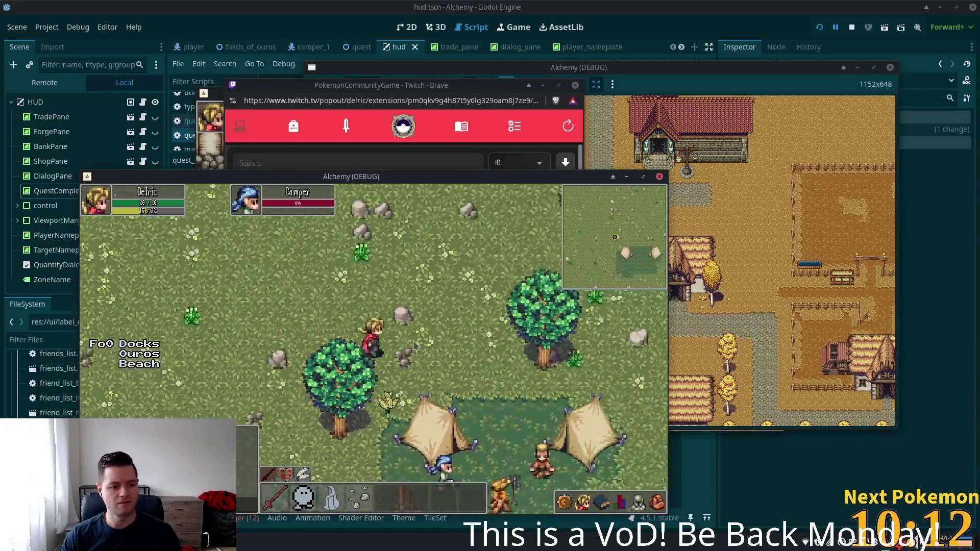
pyautogui.press('d')
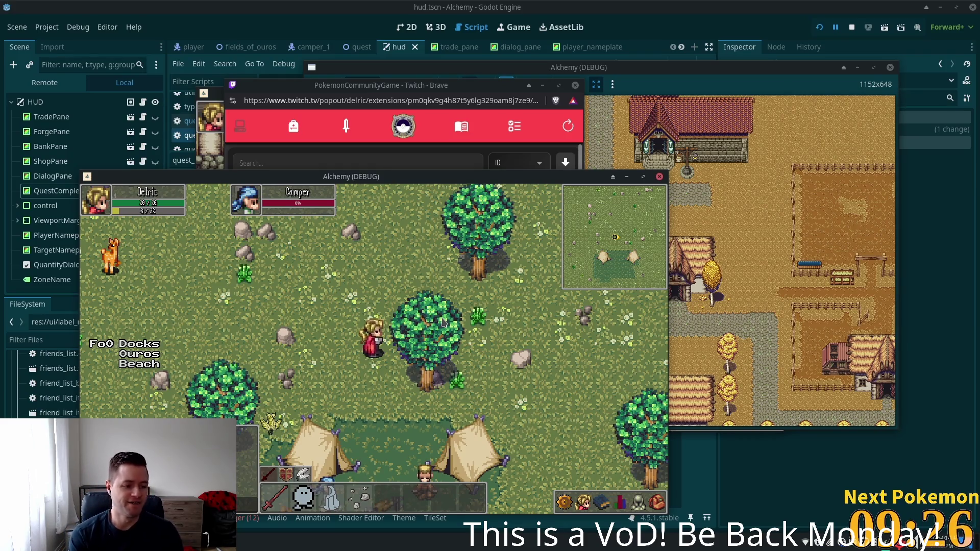
pyautogui.press('d')
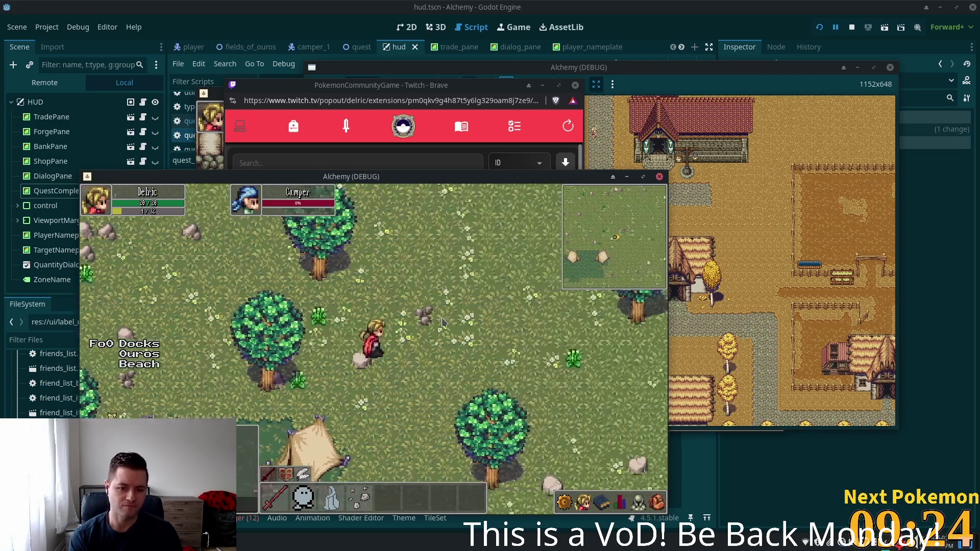
pyautogui.press('s')
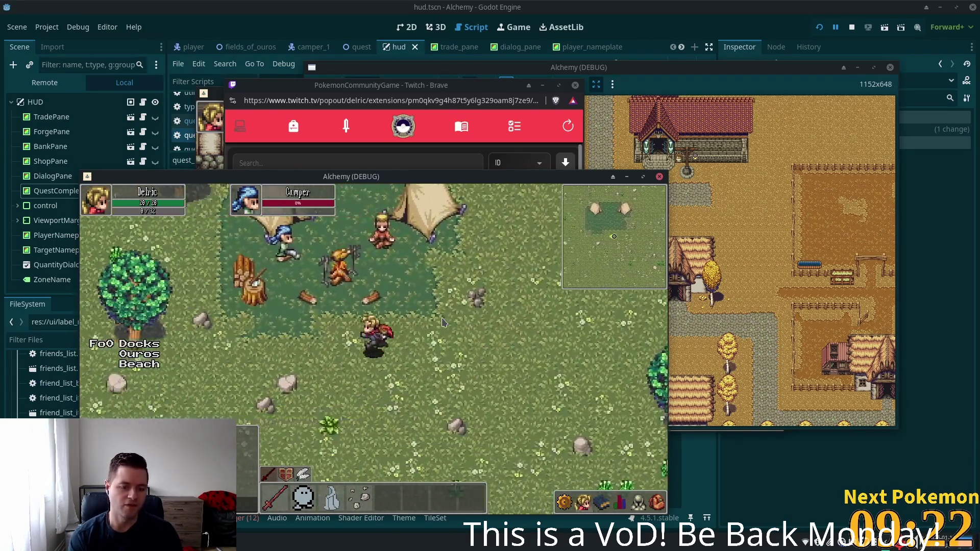
pyautogui.press('w')
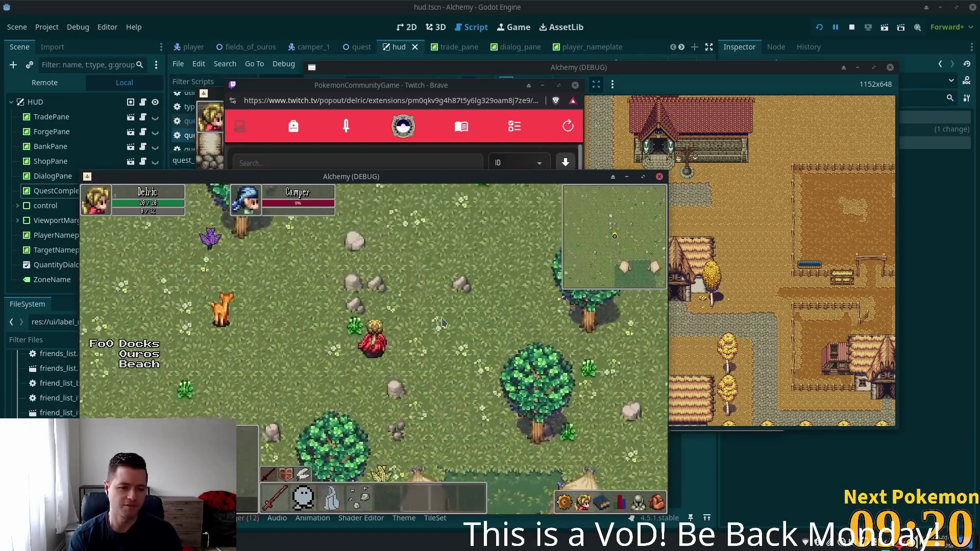
pyautogui.press('s')
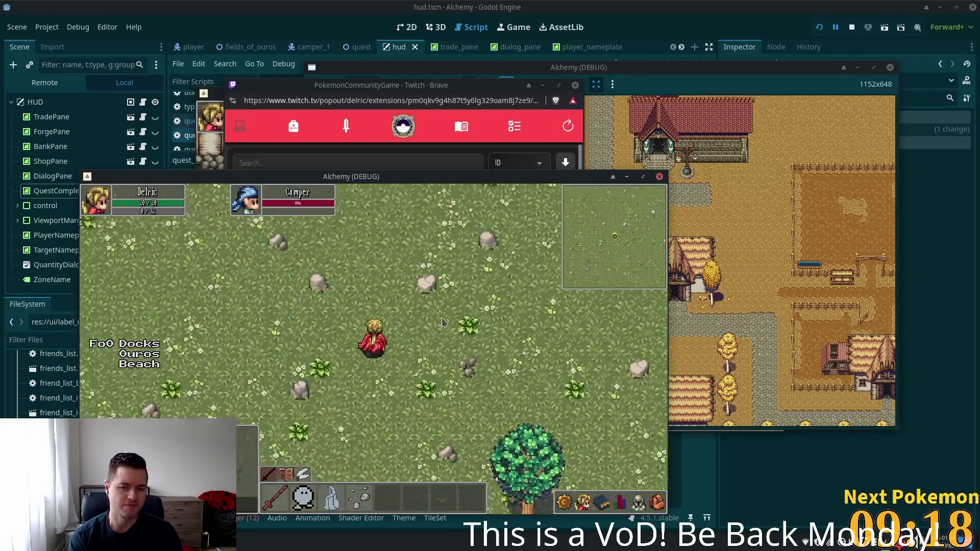
pyautogui.press('d')
pyautogui.press('s')
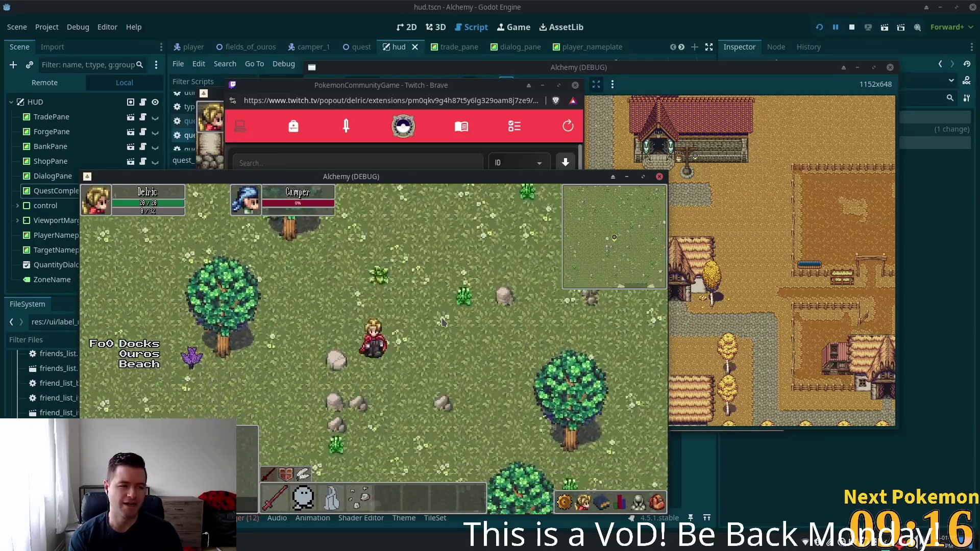
pyautogui.press('s')
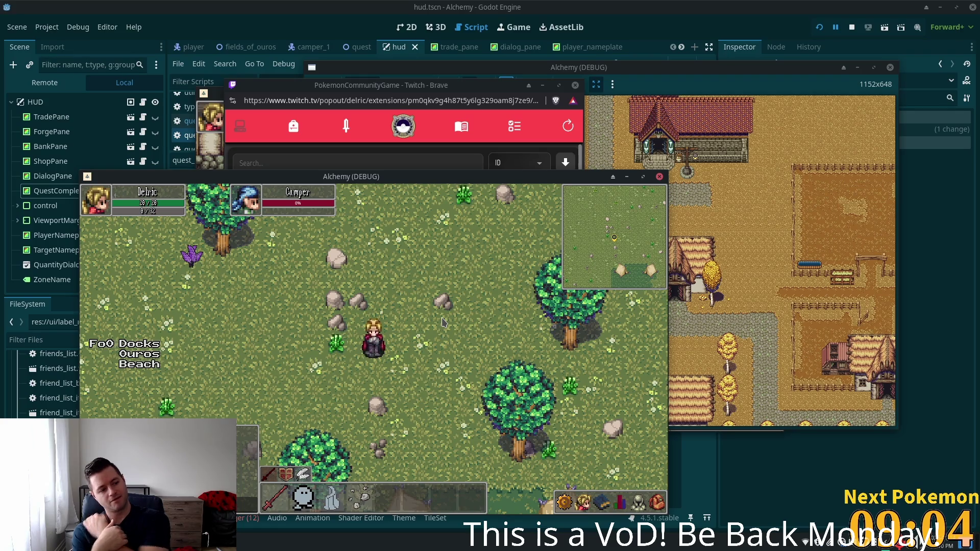
pyautogui.press('d')
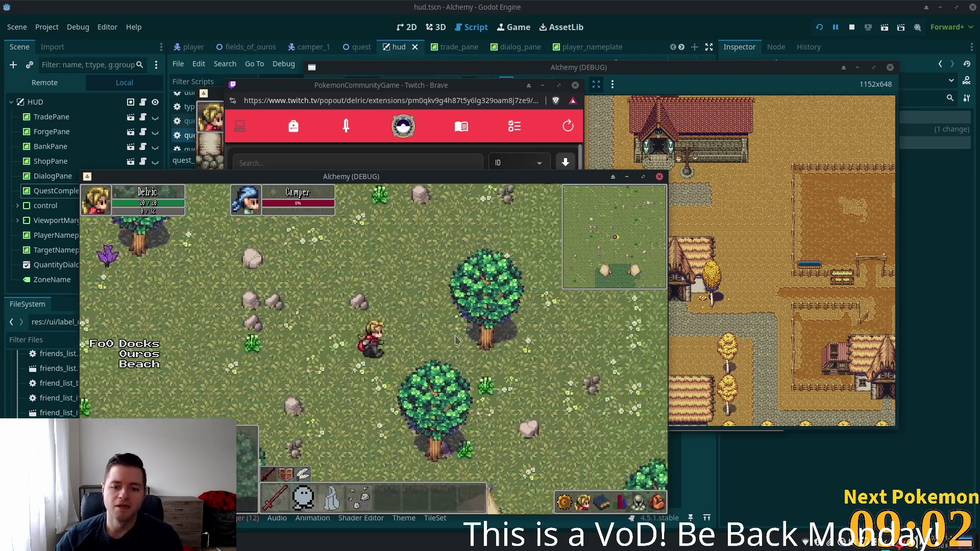
pyautogui.press('s')
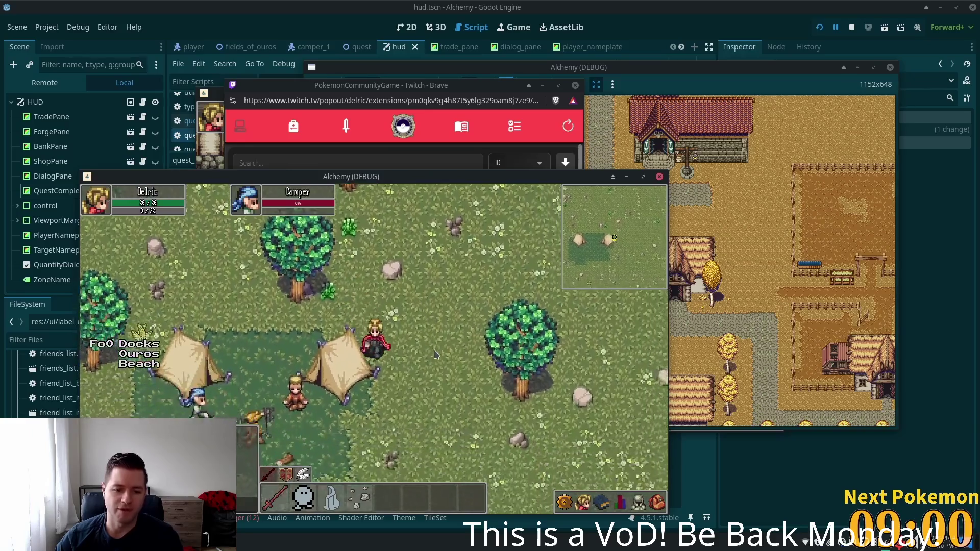
pyautogui.press('s')
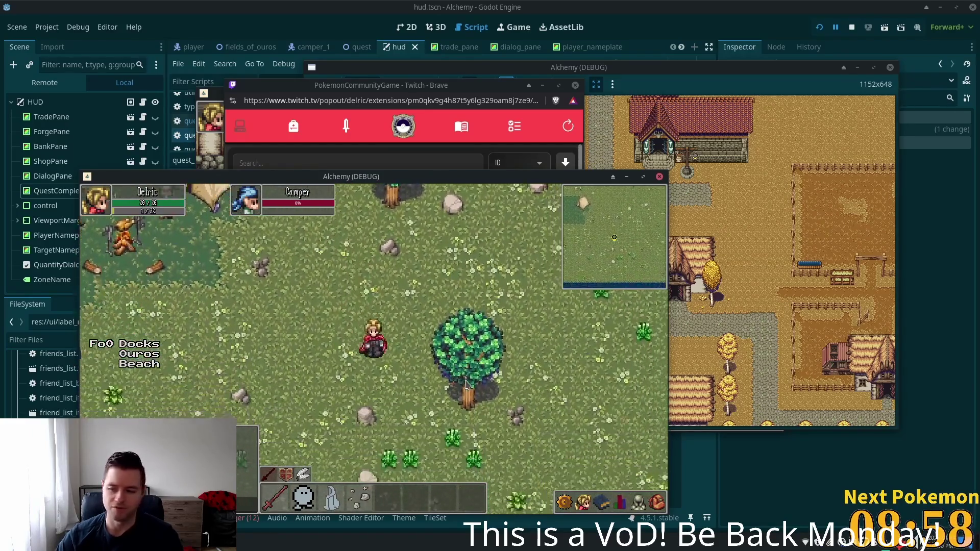
pyautogui.press('w')
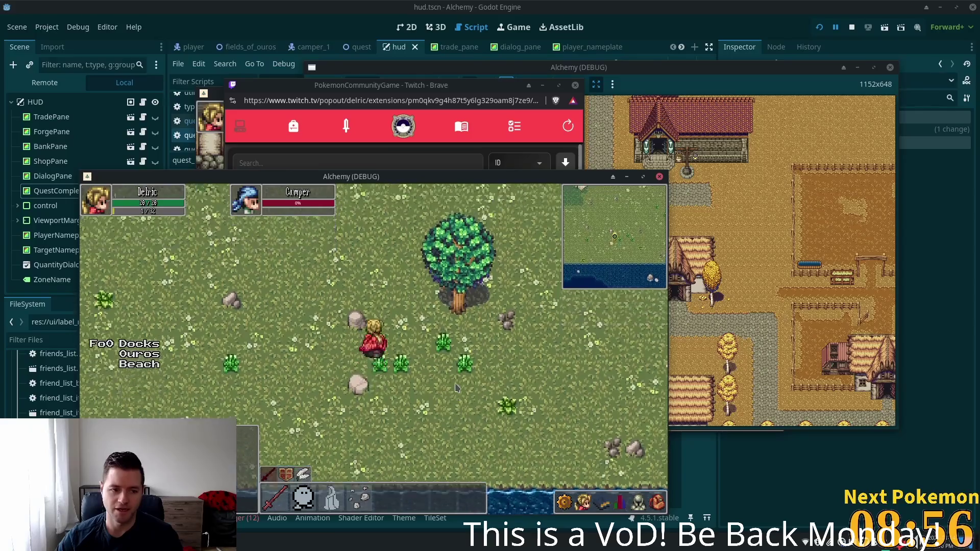
pyautogui.press('w')
pyautogui.press('a')
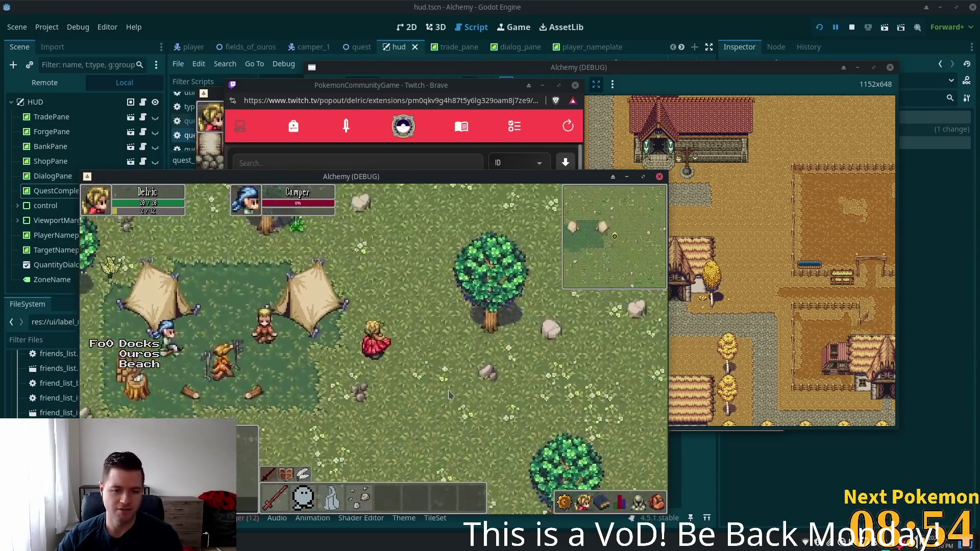
pyautogui.press('w')
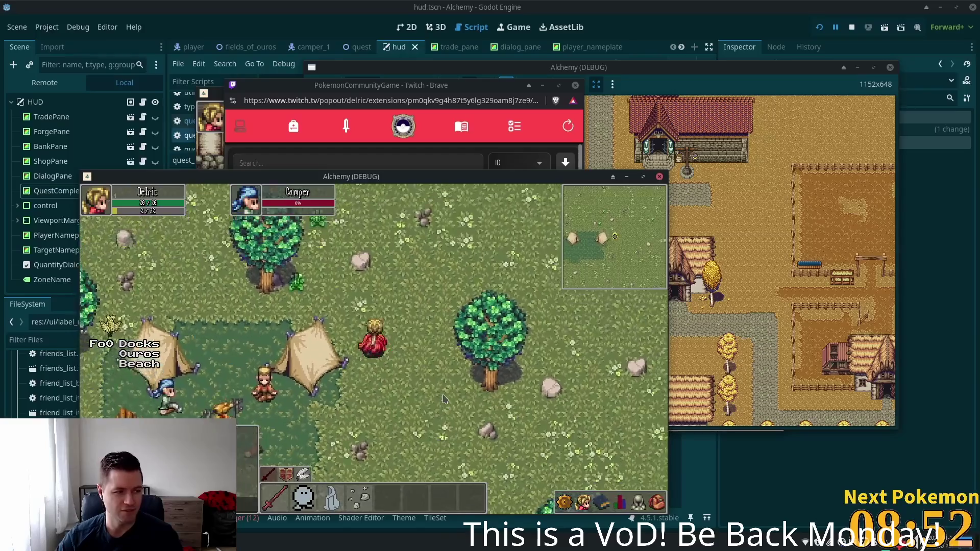
pyautogui.press('a')
pyautogui.press('w')
pyautogui.press('a')
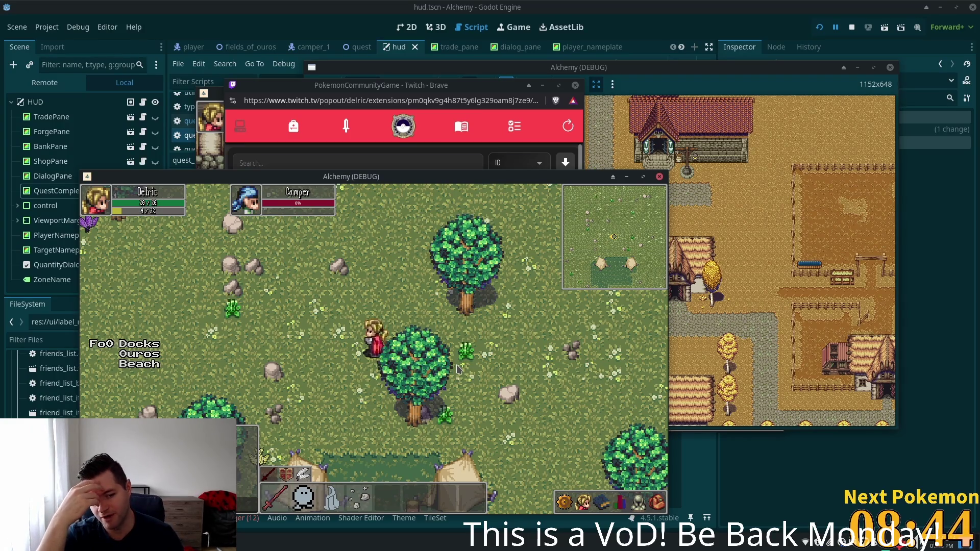
pyautogui.press('Right')
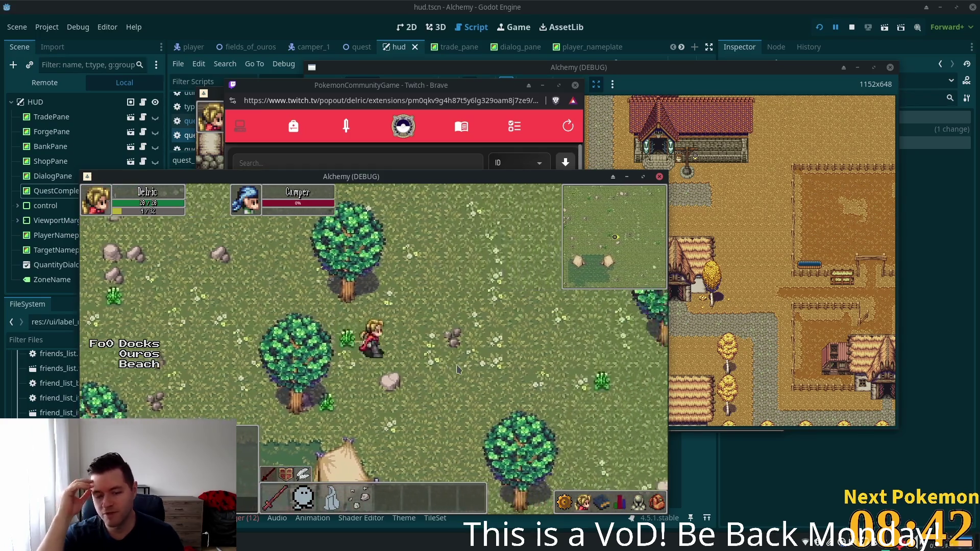
pyautogui.press('Down')
pyautogui.press('Down')
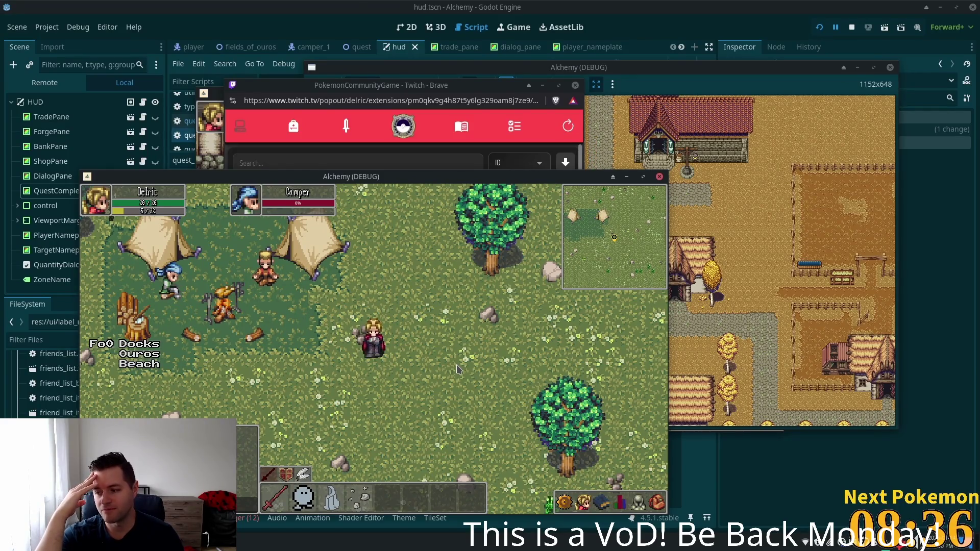
pyautogui.press('Up')
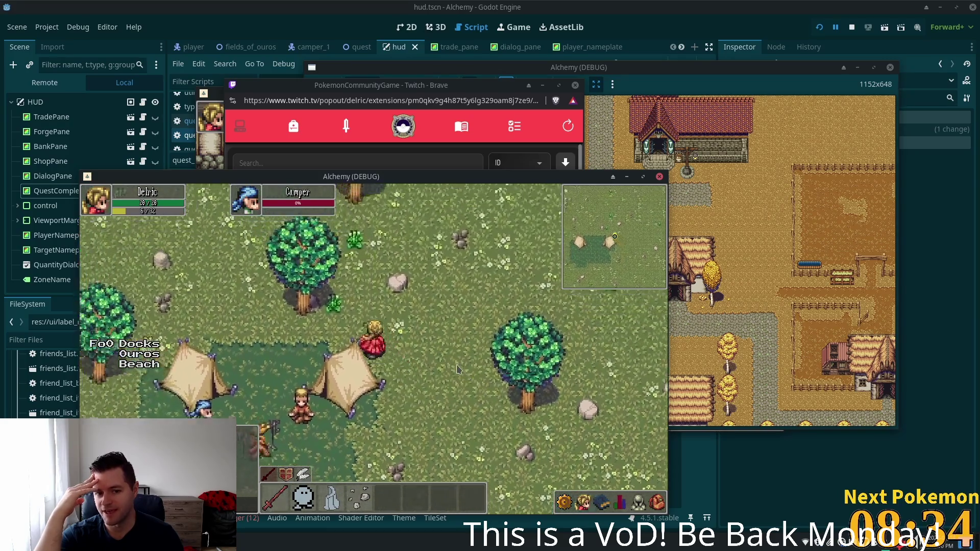
pyautogui.press('Up')
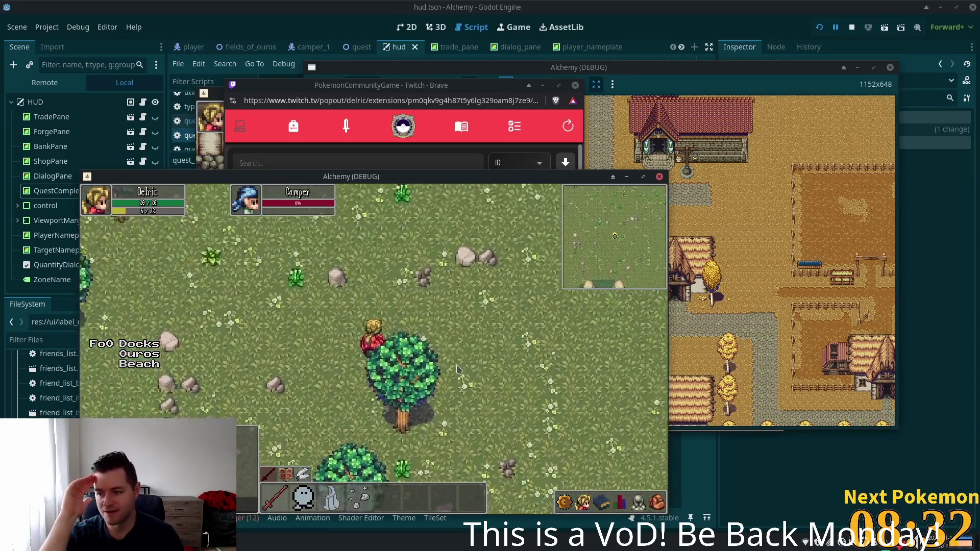
pyautogui.press('Up')
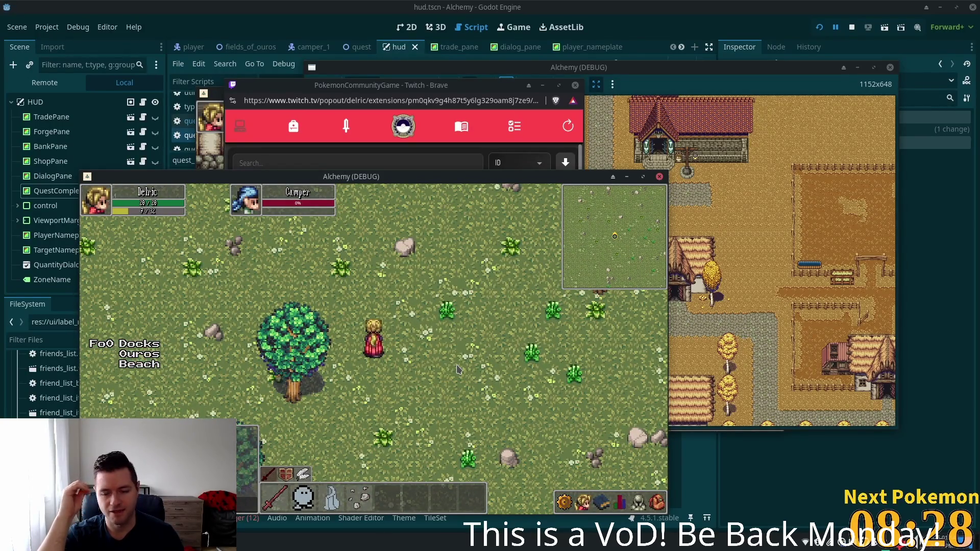
pyautogui.press('Down')
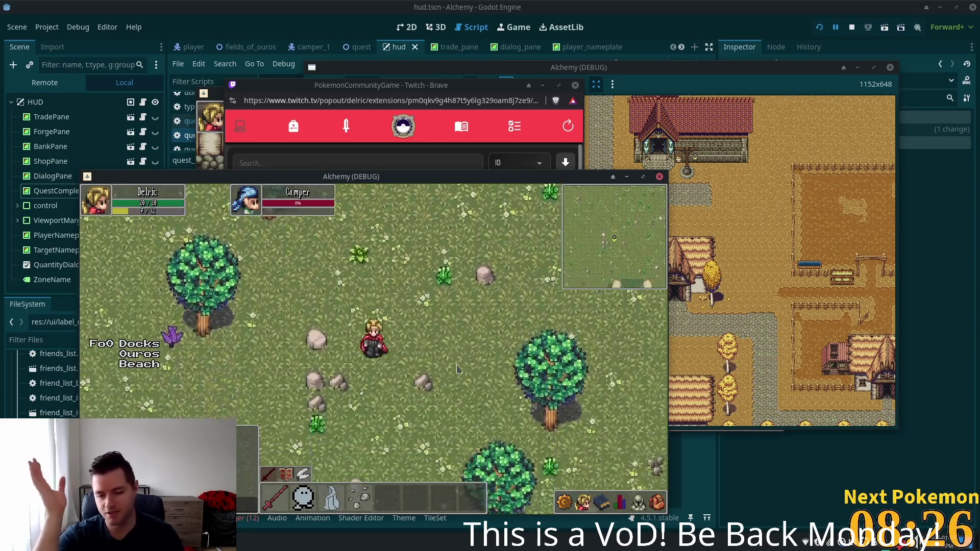
pyautogui.press('Down')
pyautogui.press('Left')
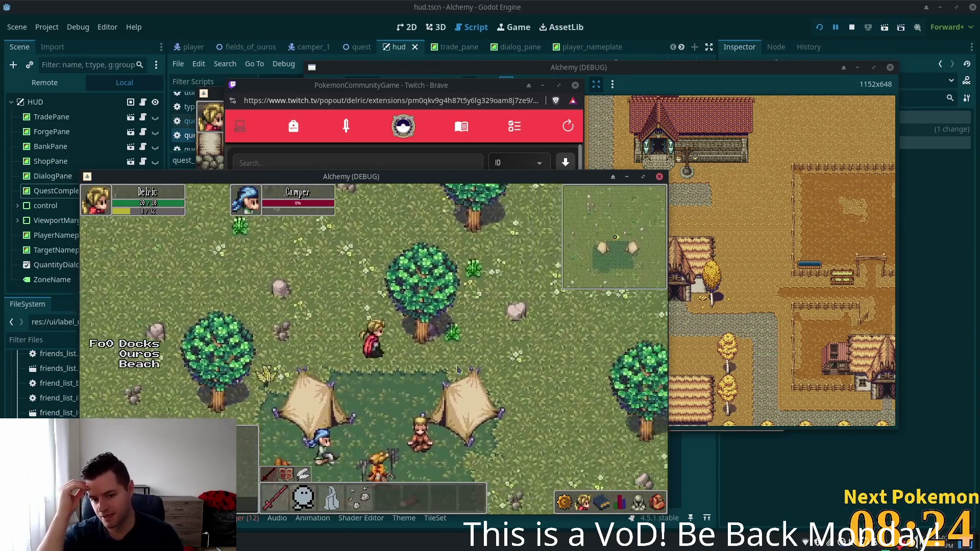
pyautogui.press('Down')
pyautogui.press('Right')
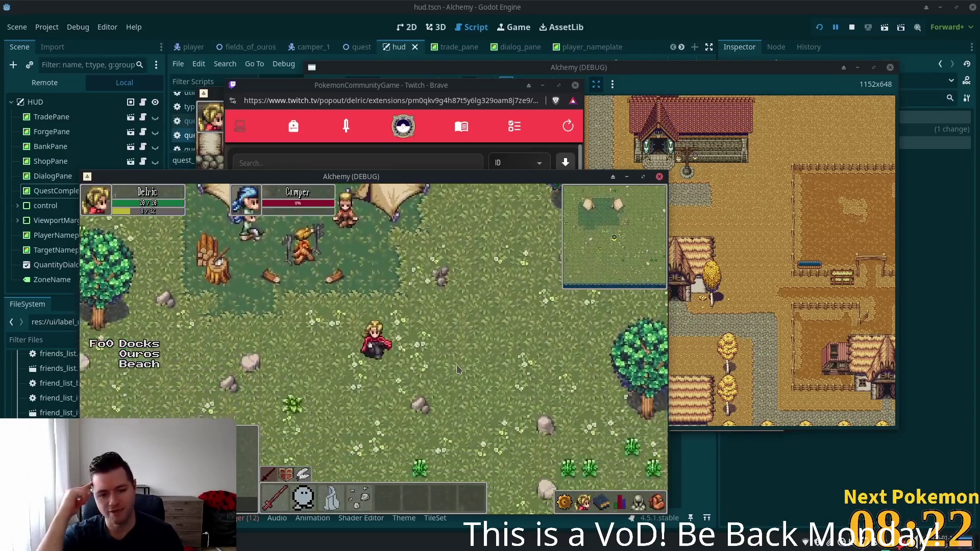
pyautogui.press('Left')
pyautogui.press('Up')
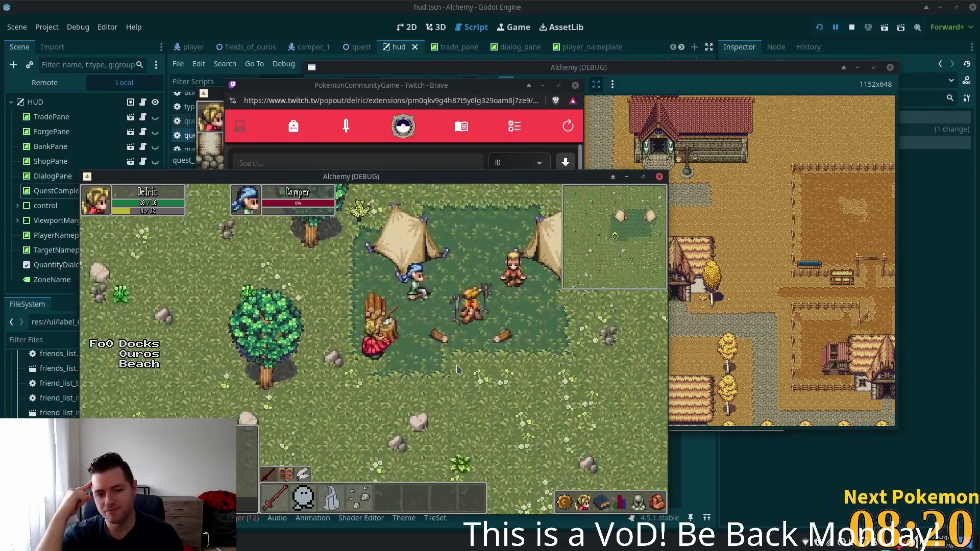
pyautogui.press('Up')
pyautogui.press('Right')
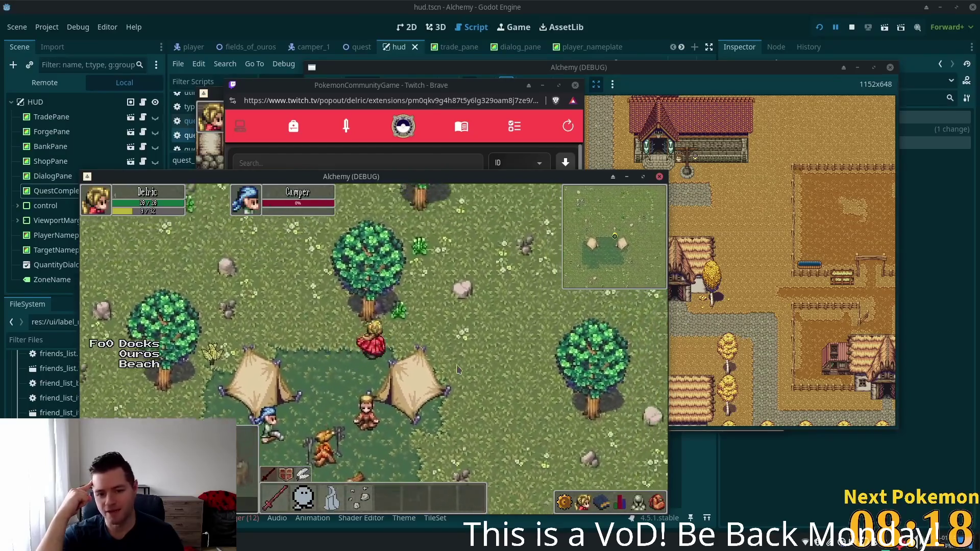
pyautogui.press('Up')
pyautogui.press('Right')
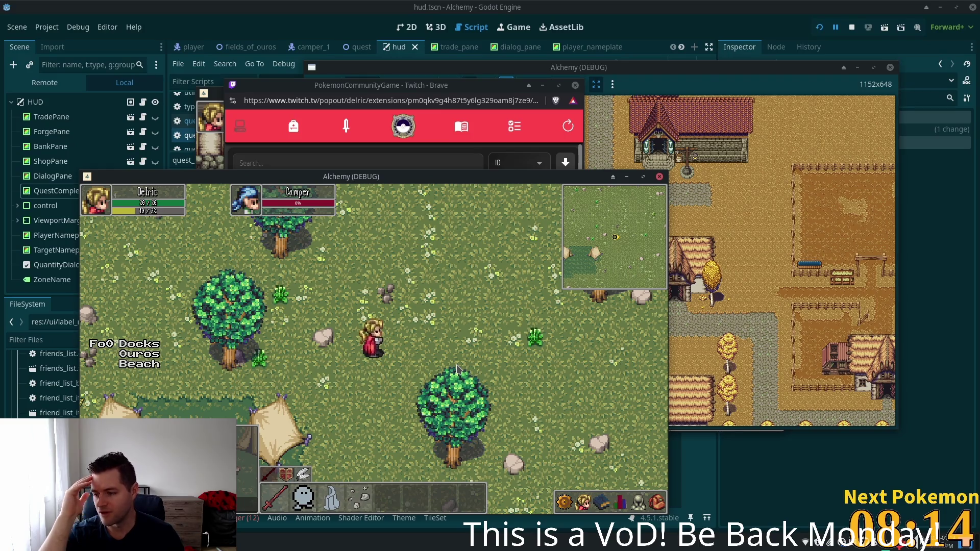
pyautogui.press('Left')
pyautogui.press('Up')
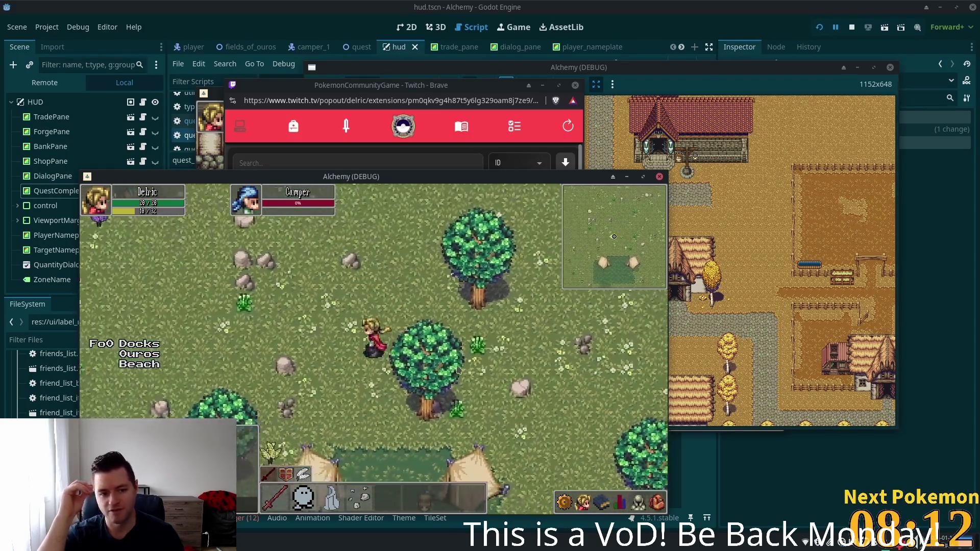
pyautogui.press('Down')
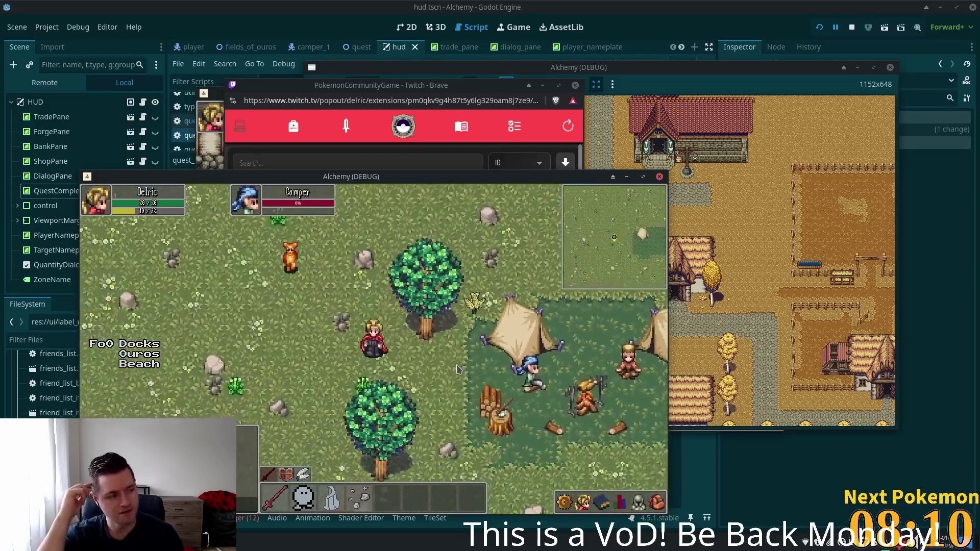
pyautogui.press('Down')
pyautogui.press('Left')
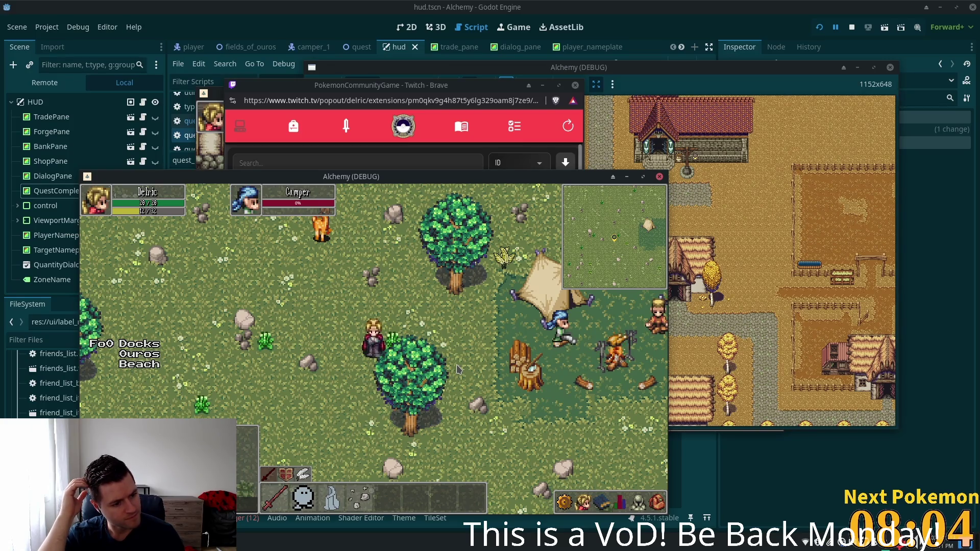
pyautogui.press('Down')
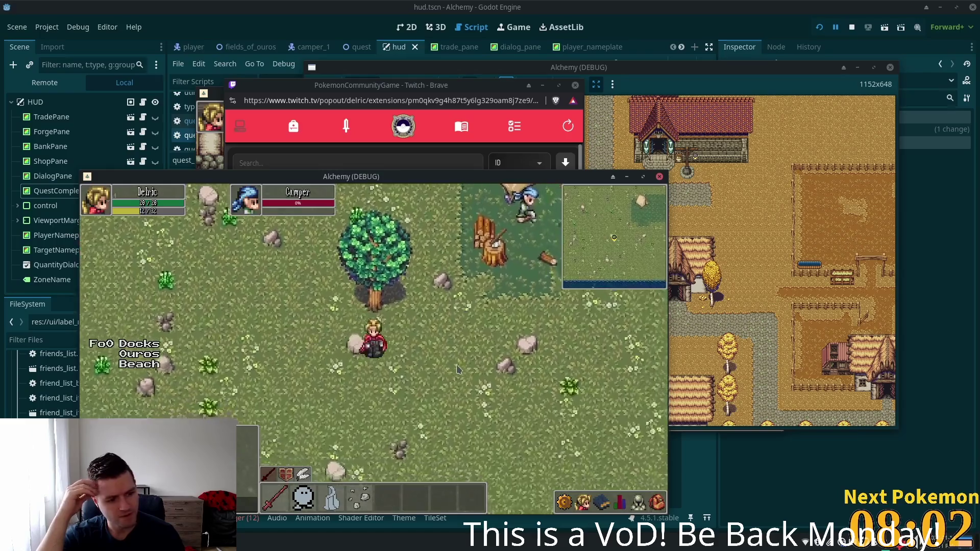
pyautogui.press('Down')
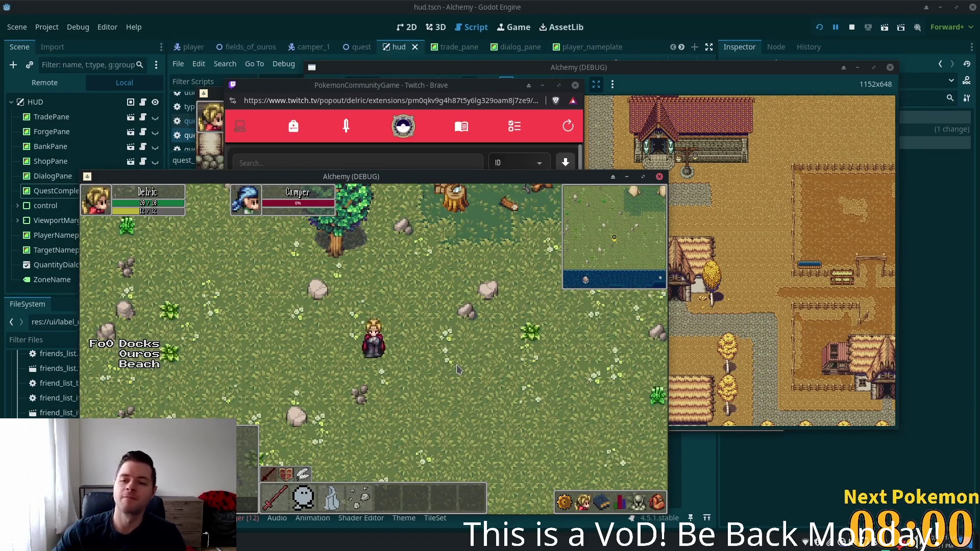
pyautogui.press('Up')
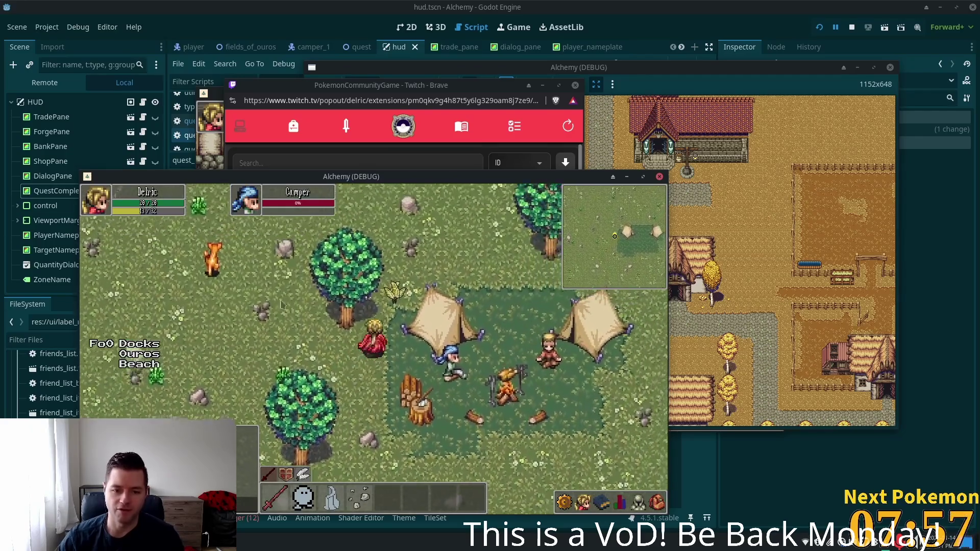
pyautogui.press('Up')
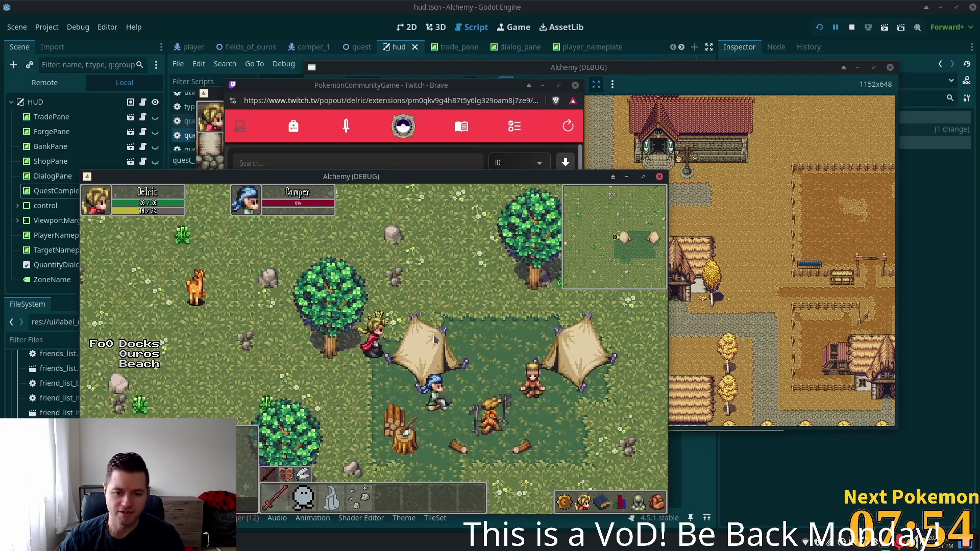
# Walk the character around the tent camp, down past the tents and back up-right.
pyautogui.press('Down')
pyautogui.press('Left')
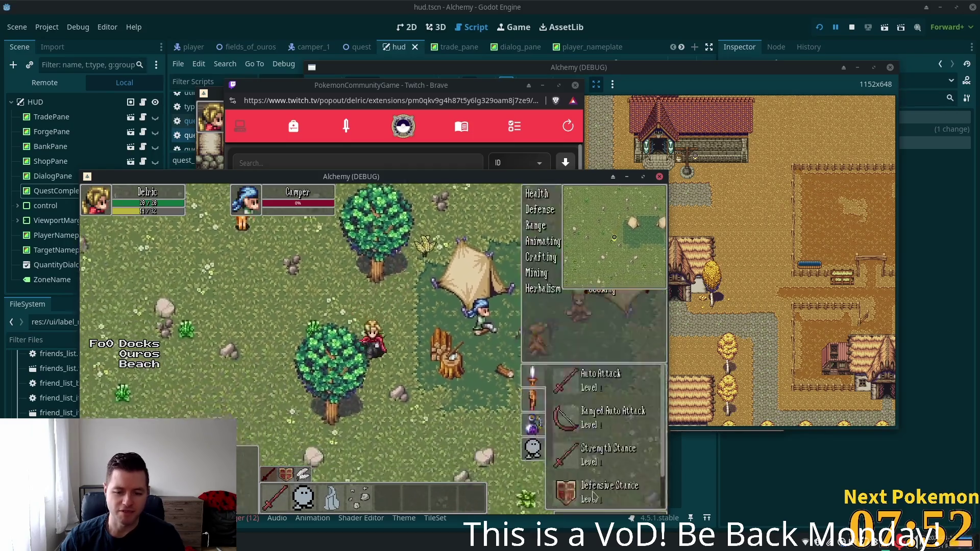
pyautogui.hotkey('s', 'd')
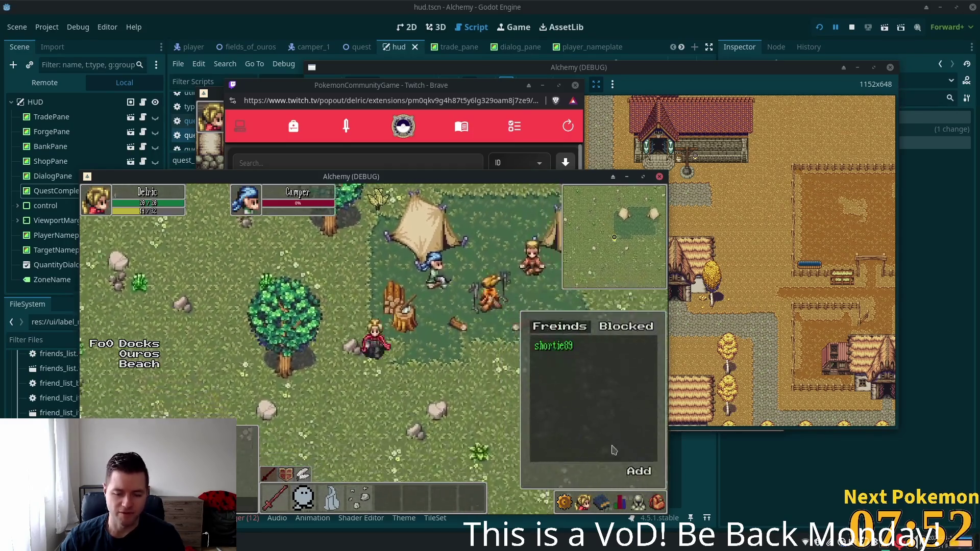
pyautogui.hotkey('w', 'd')
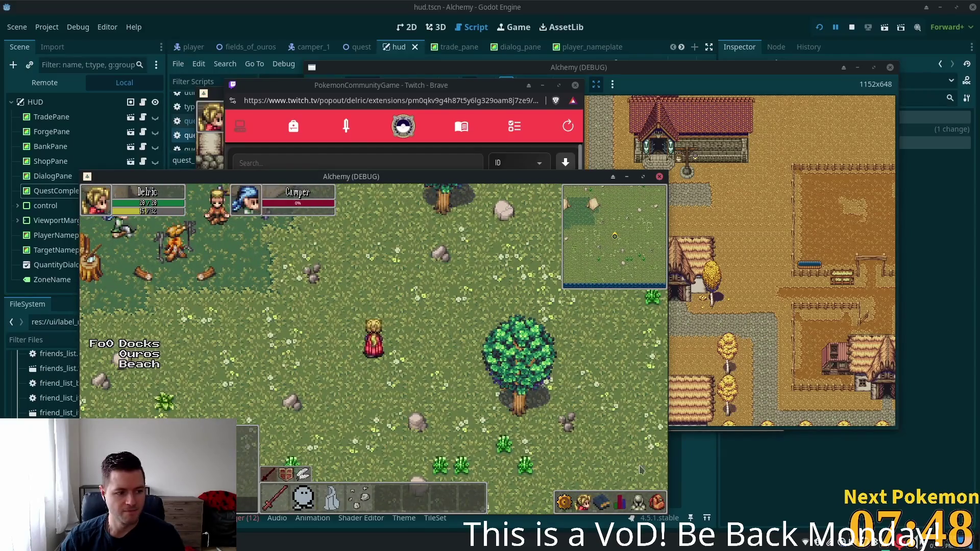
# Toggle the skills panel with the book icon, then open and close the equipment panel with C.
pyautogui.click(608, 503)
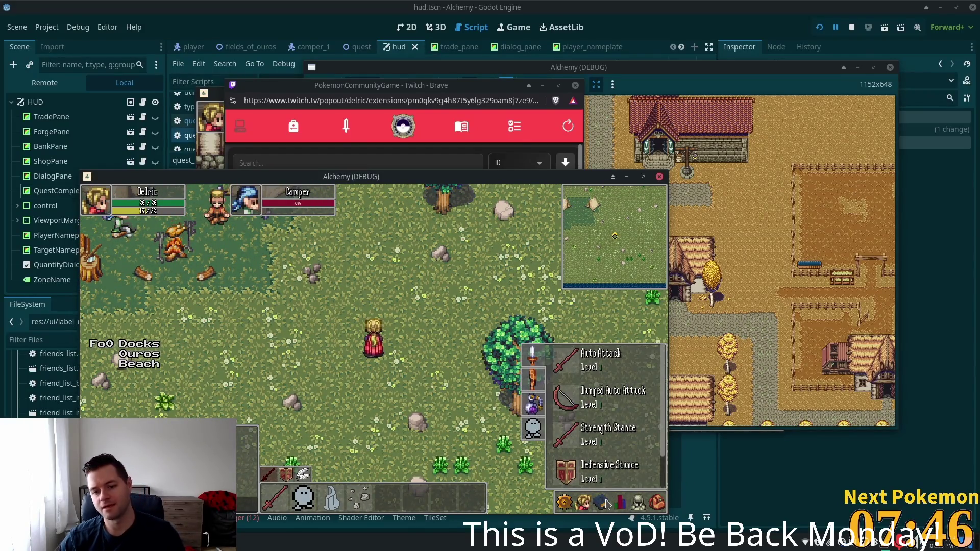
pyautogui.click(604, 490)
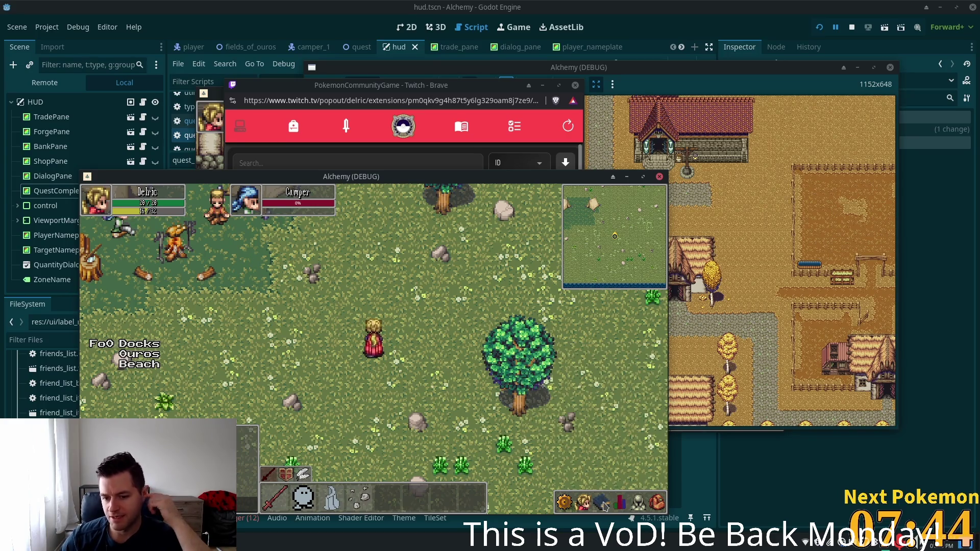
pyautogui.click(603, 503)
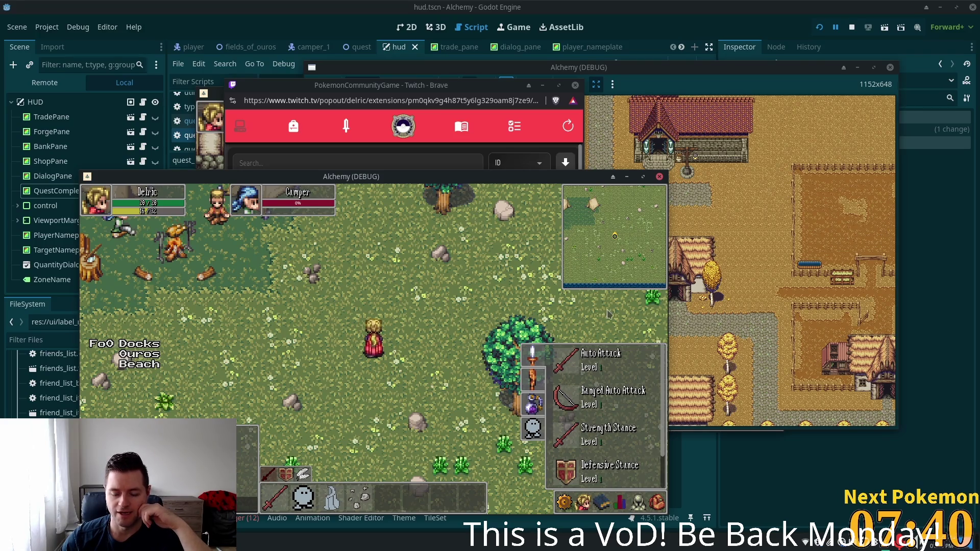
pyautogui.press('k')
pyautogui.press('c')
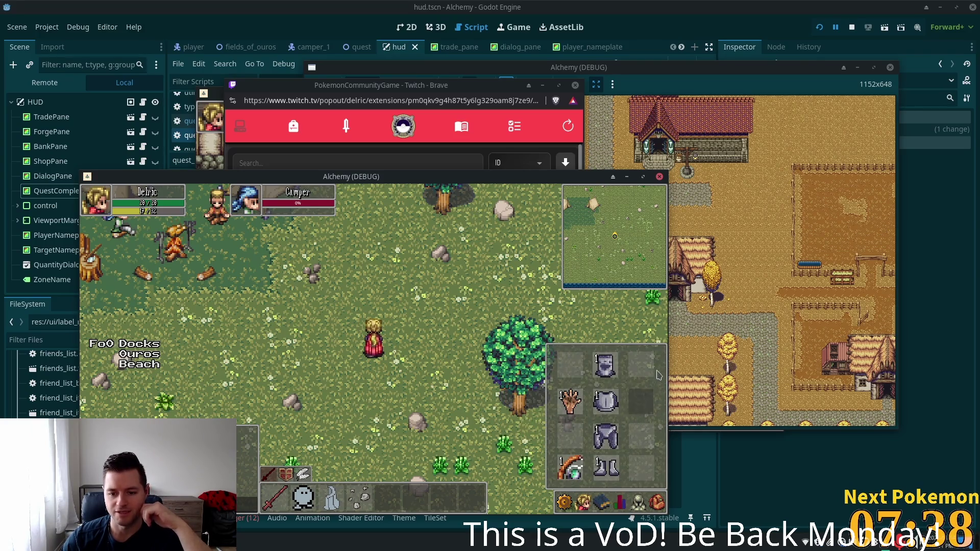
pyautogui.press('c')
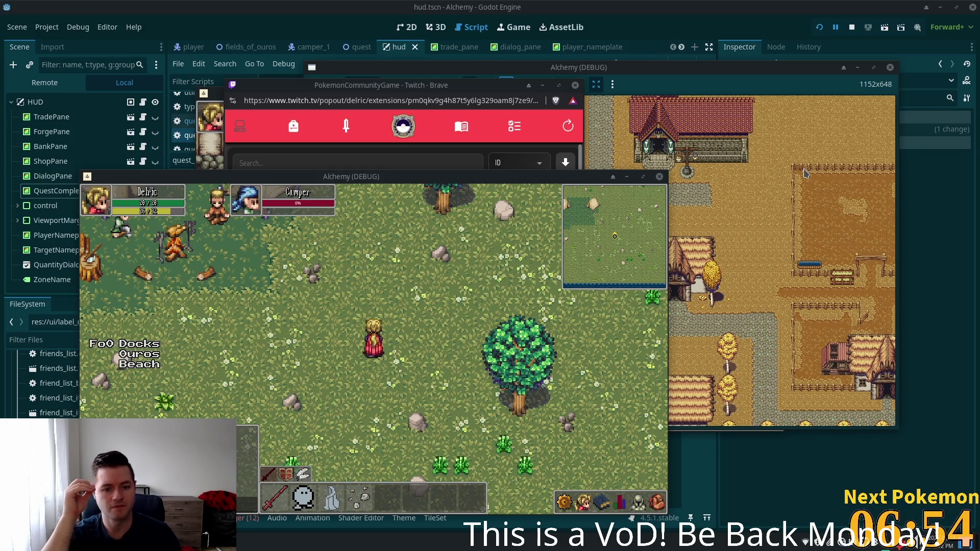
# Walk the character north past the tents and the lake to the stone path.
pyautogui.press('w')
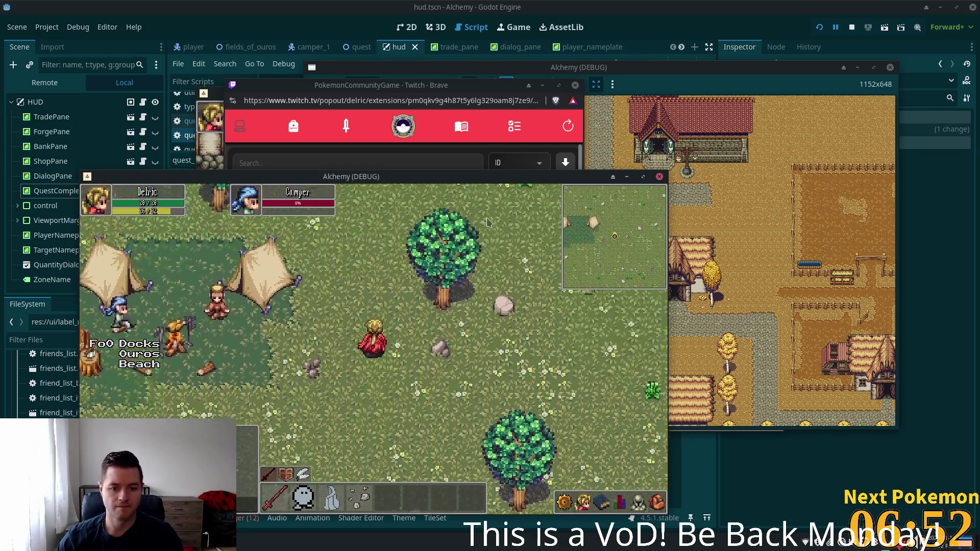
pyautogui.press('w')
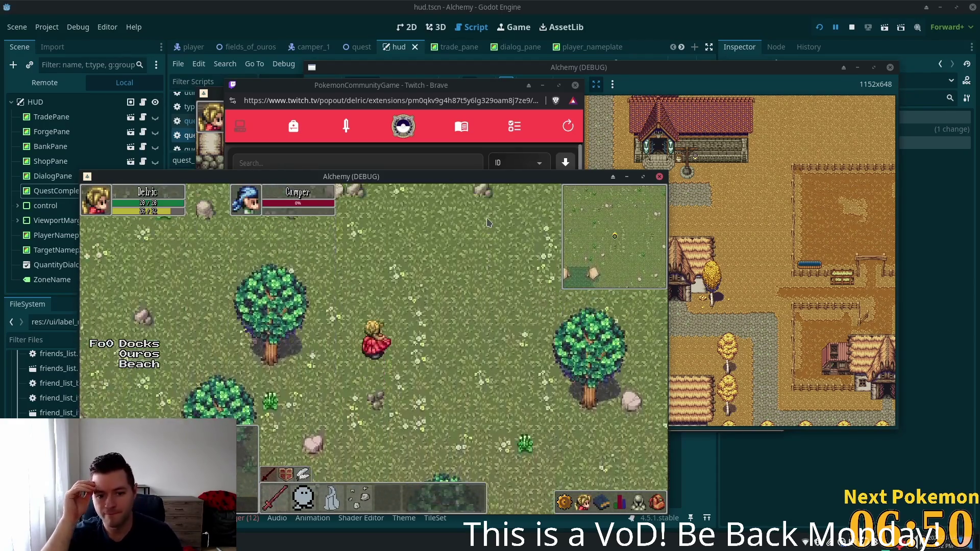
pyautogui.press('w')
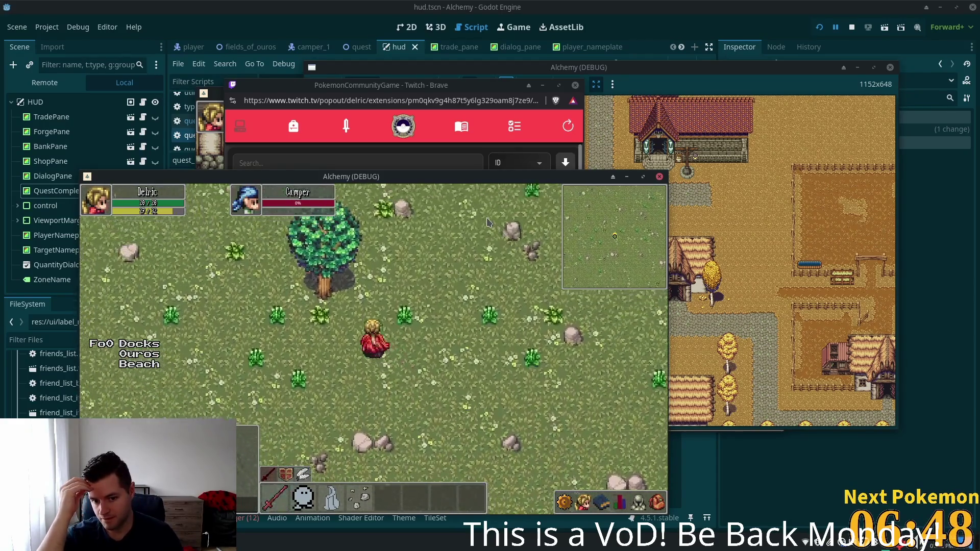
pyautogui.press('w')
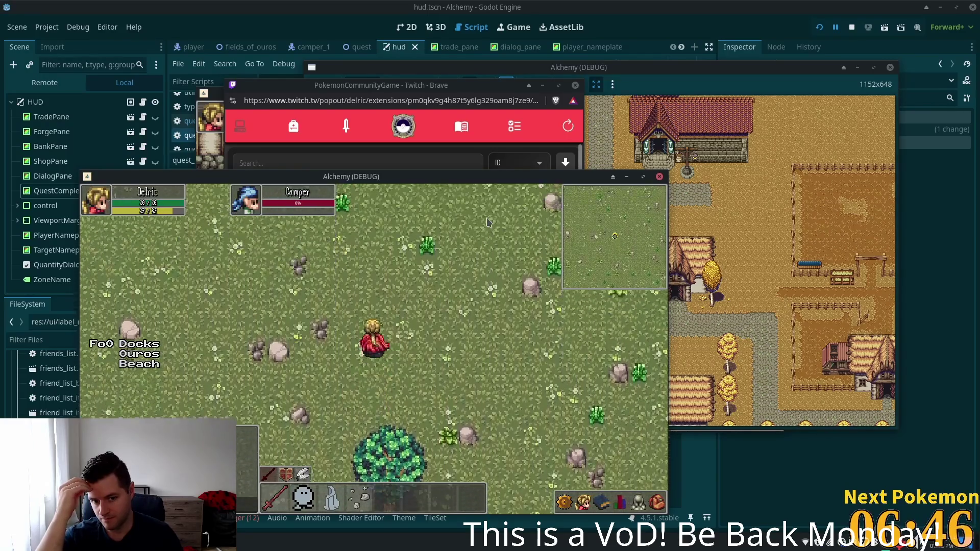
pyautogui.press('w')
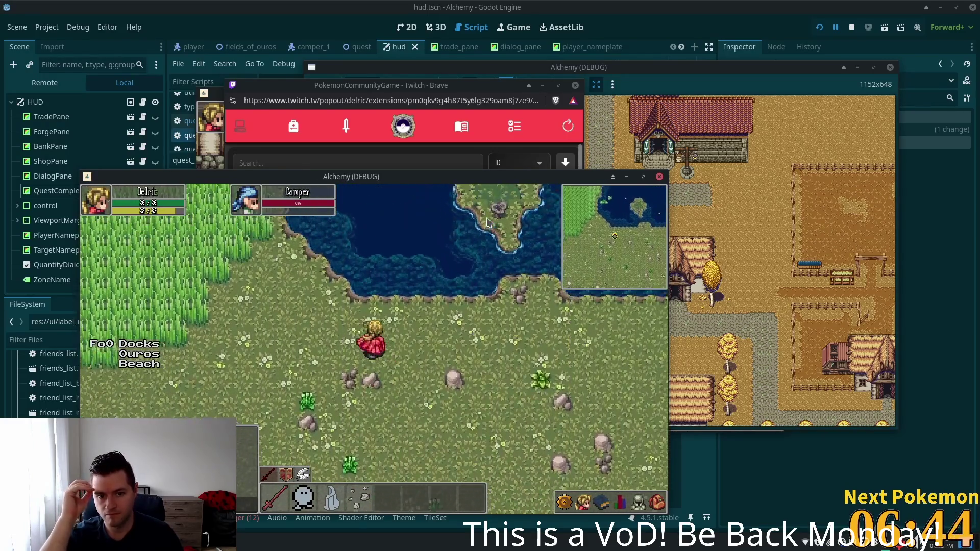
pyautogui.press('w')
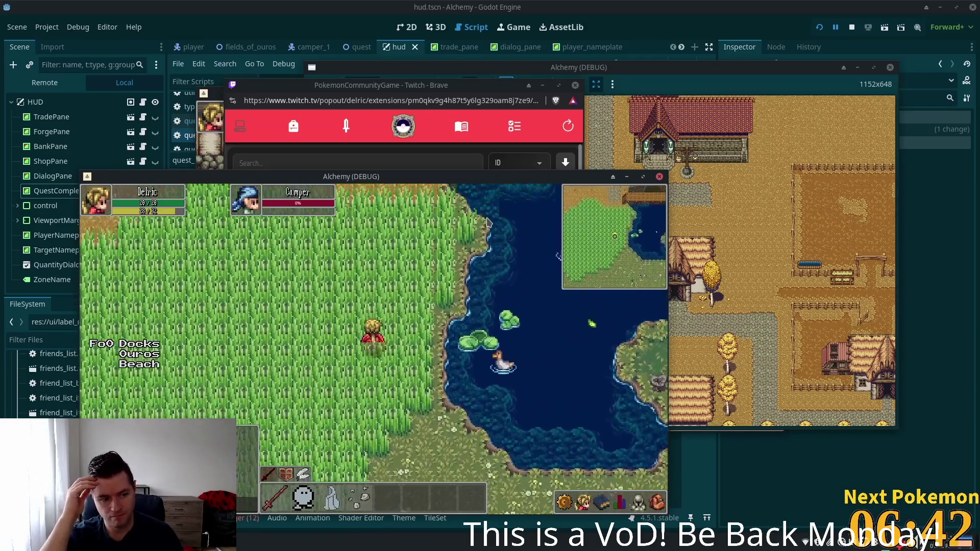
pyautogui.press('w')
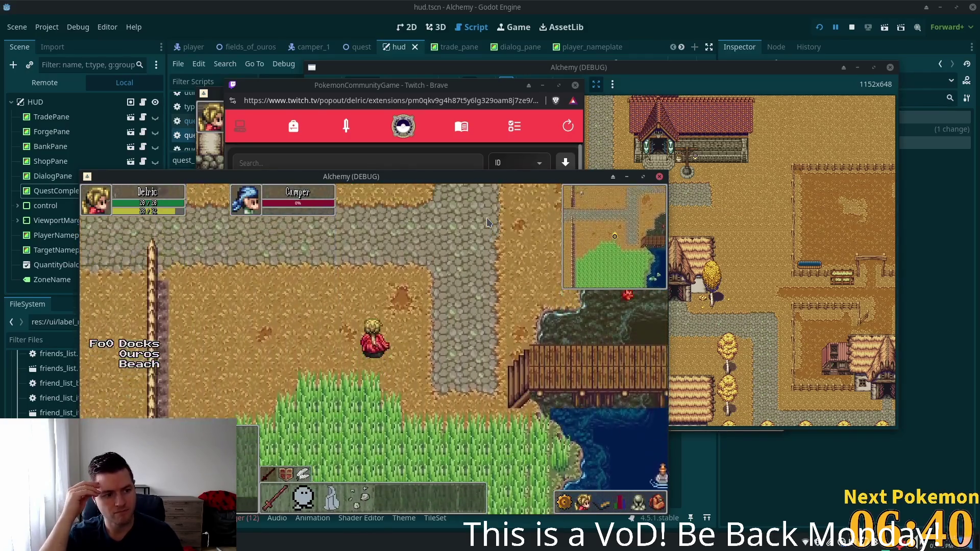
pyautogui.press('s')
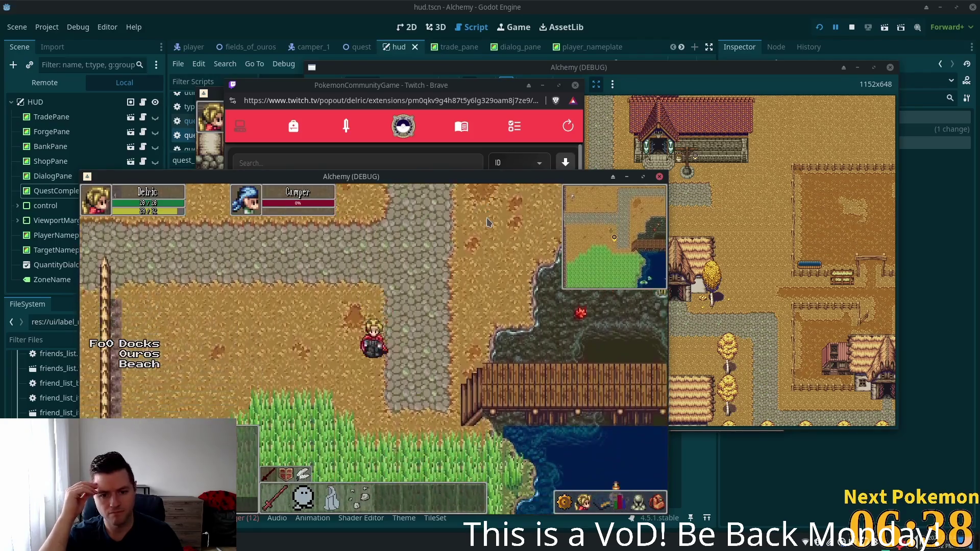
pyautogui.press('a')
# Follow the stone path west into Ouros toward the town square.
pyautogui.press('w')
pyautogui.press('a')
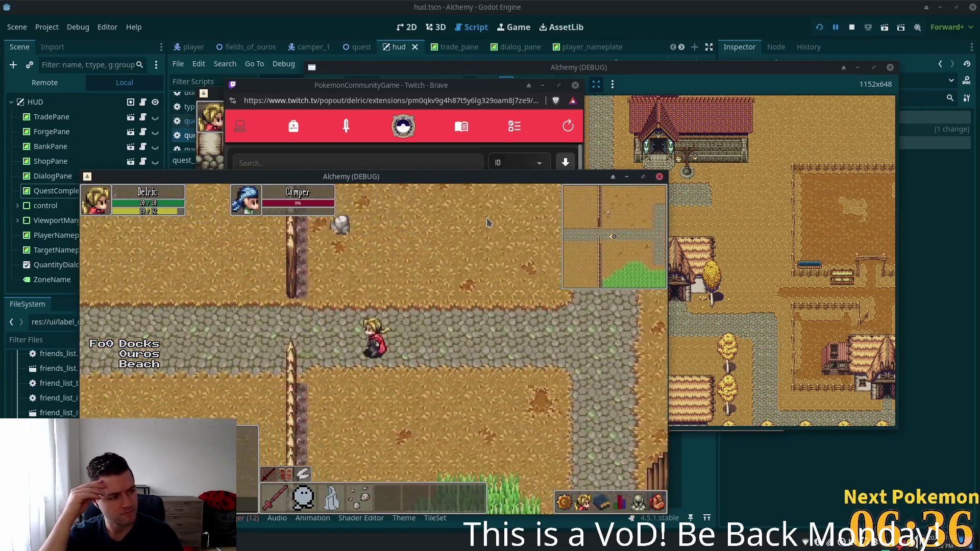
pyautogui.press('a')
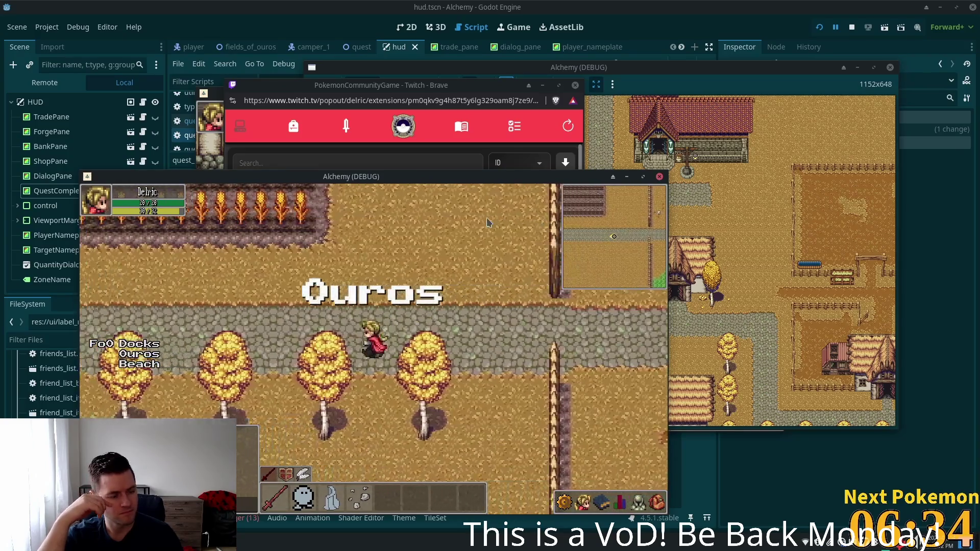
pyautogui.press('a')
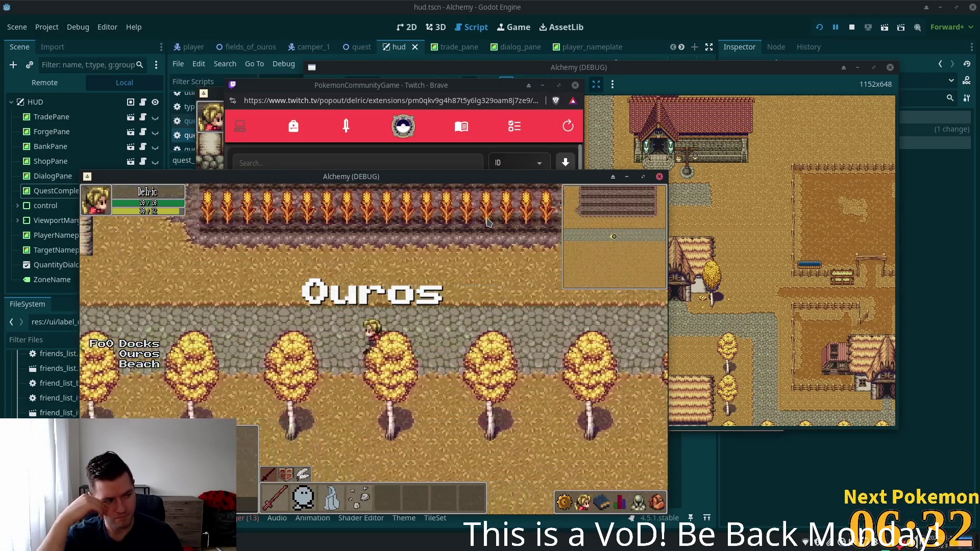
pyautogui.press('a')
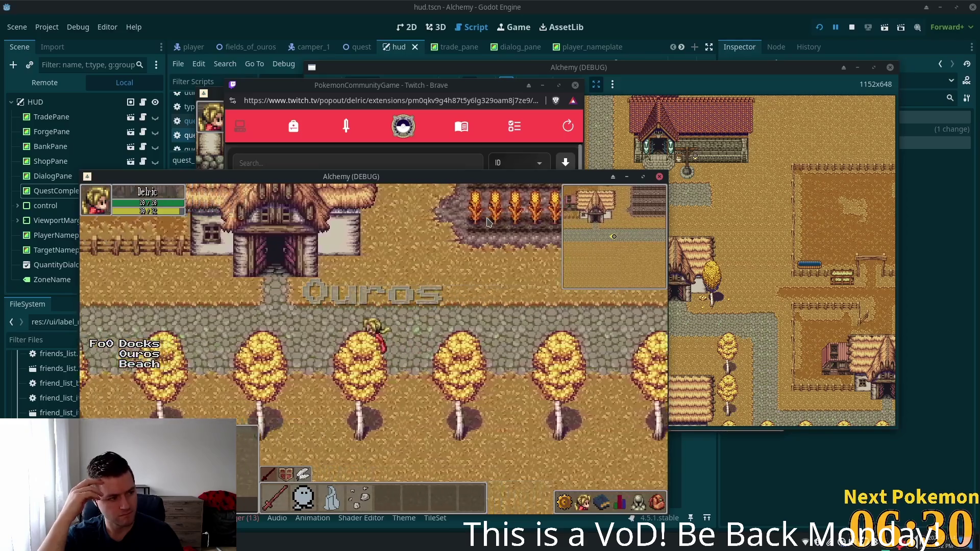
pyautogui.press('a')
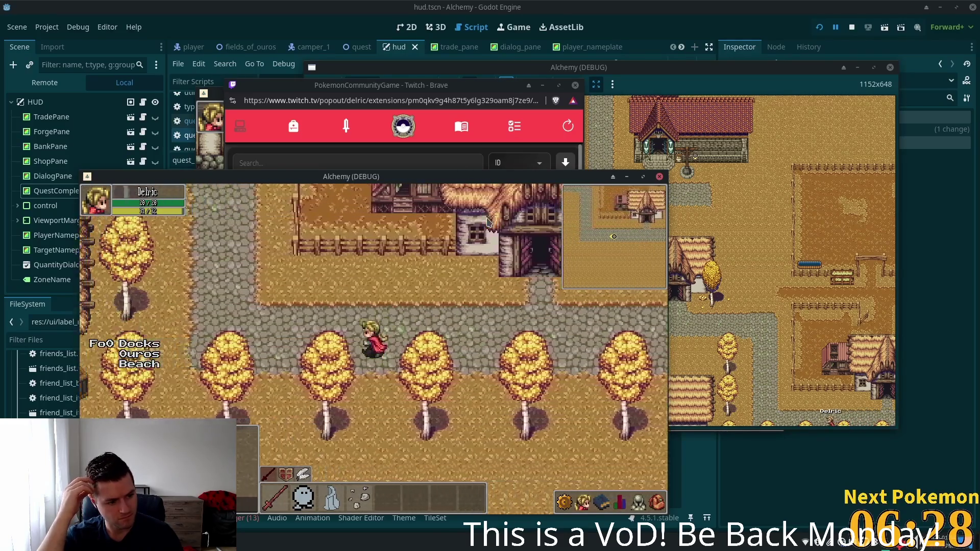
pyautogui.press('w')
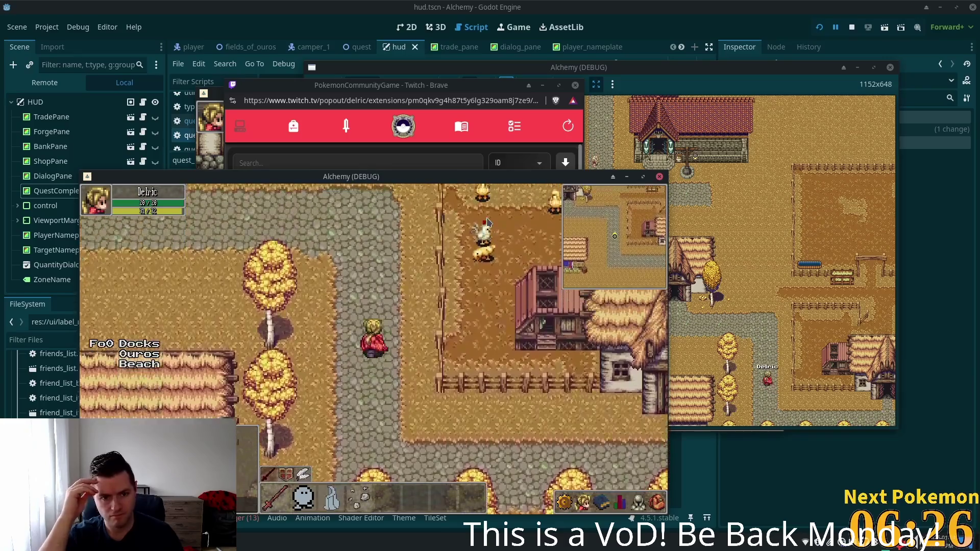
pyautogui.press('a')
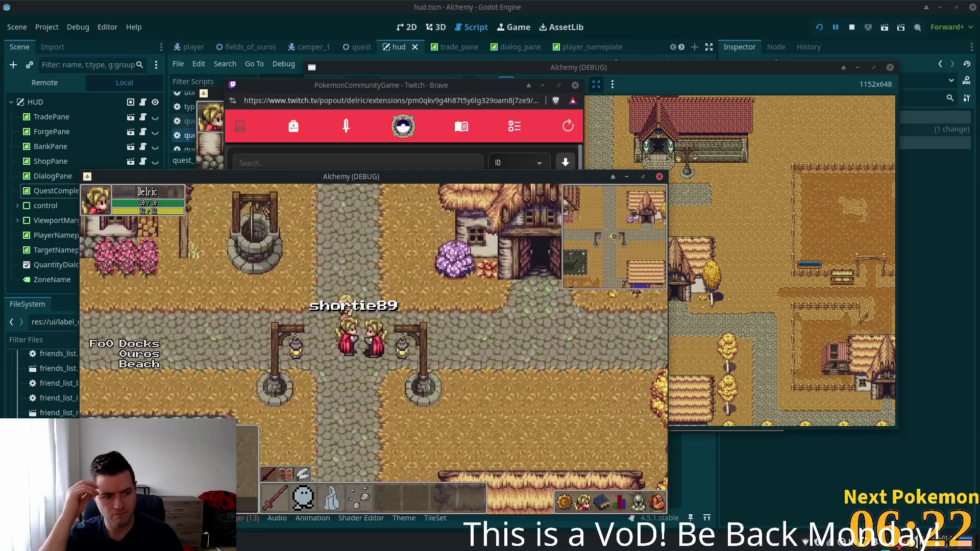
# Head south through the palisade gate across Fields of Ouros onto the wooden dock.
pyautogui.press('s')
pyautogui.press('s')
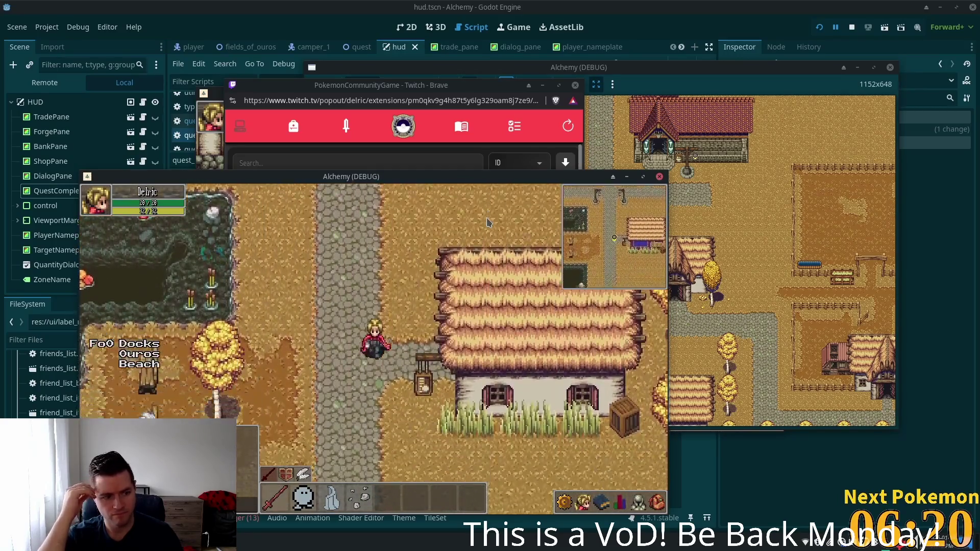
pyautogui.press('s')
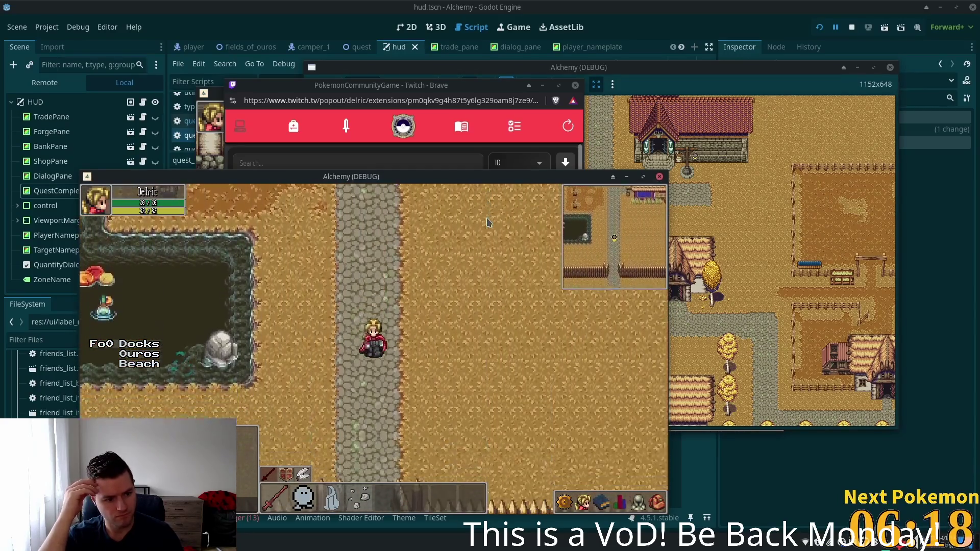
pyautogui.press('s')
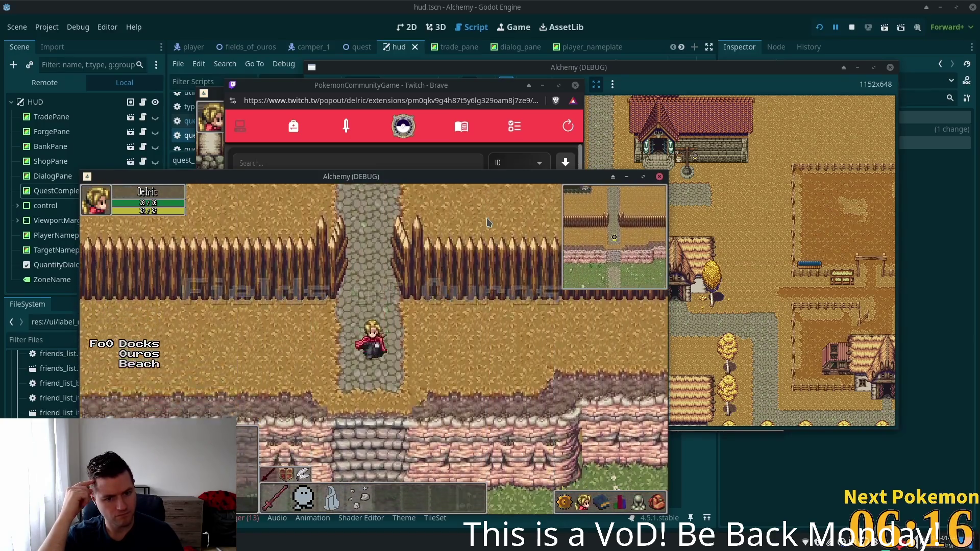
pyautogui.press('s')
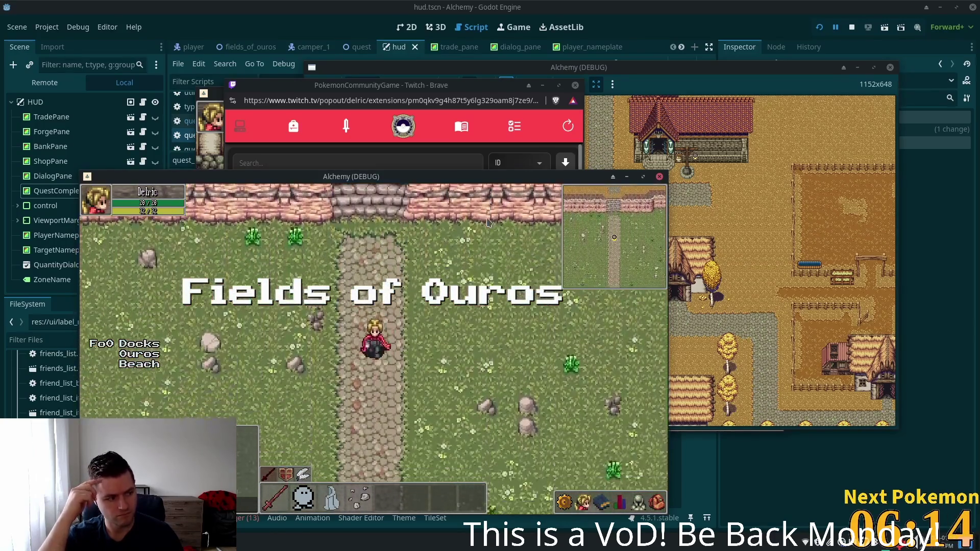
pyautogui.press('s')
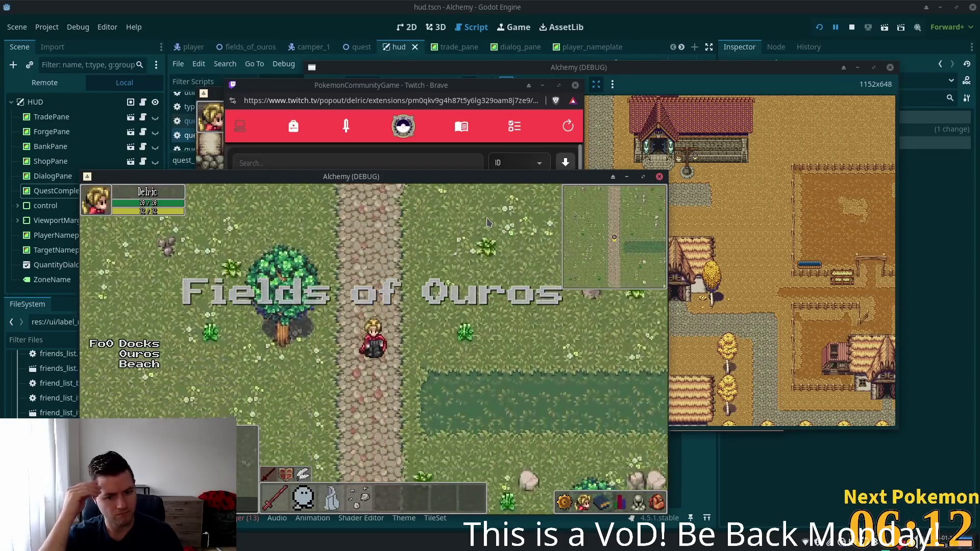
pyautogui.press('s')
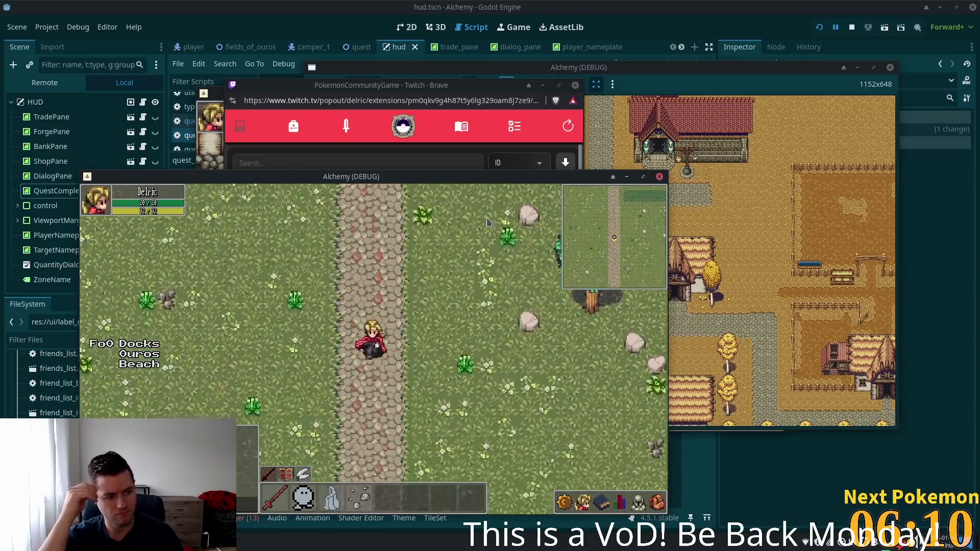
pyautogui.press('s')
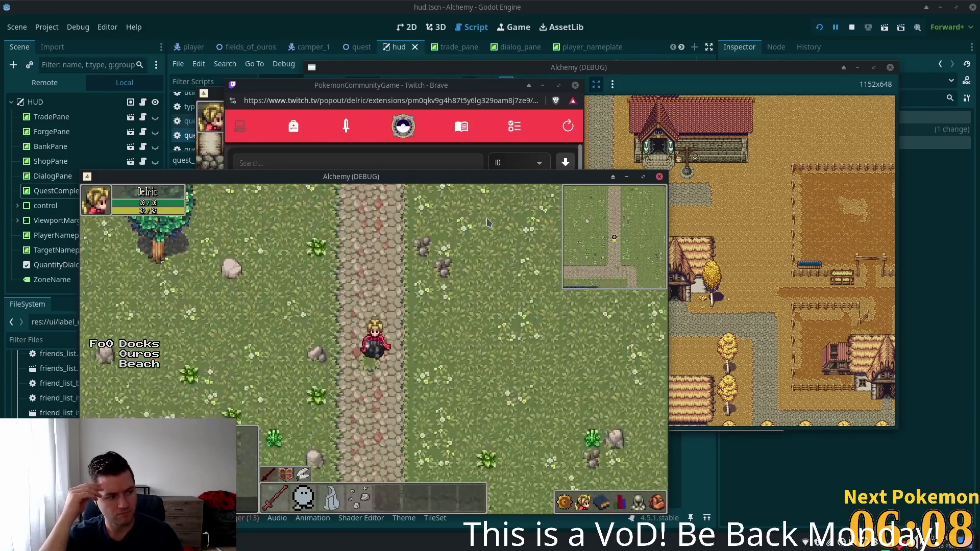
pyautogui.press('s')
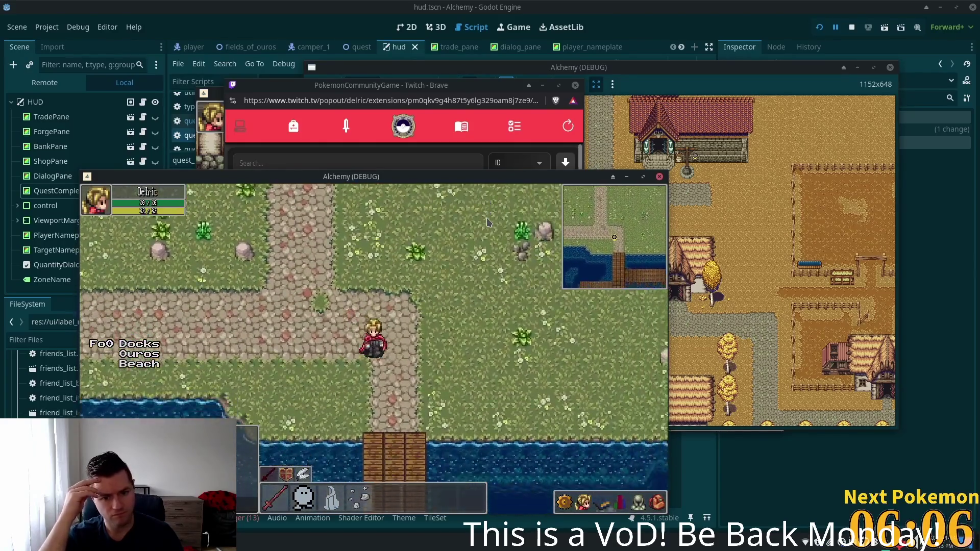
pyautogui.press('s')
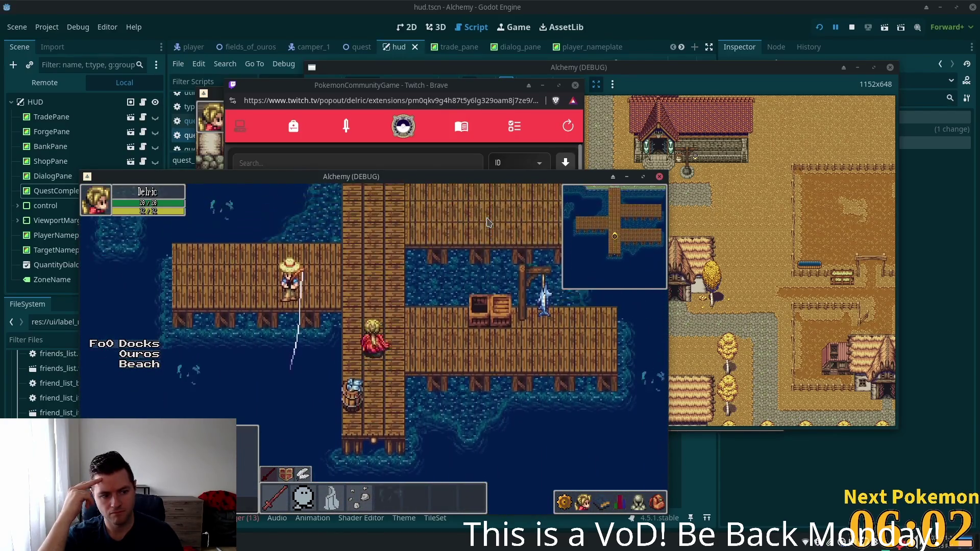
# Walk off the dock and east across the grass until the tent camp appears.
pyautogui.press('w')
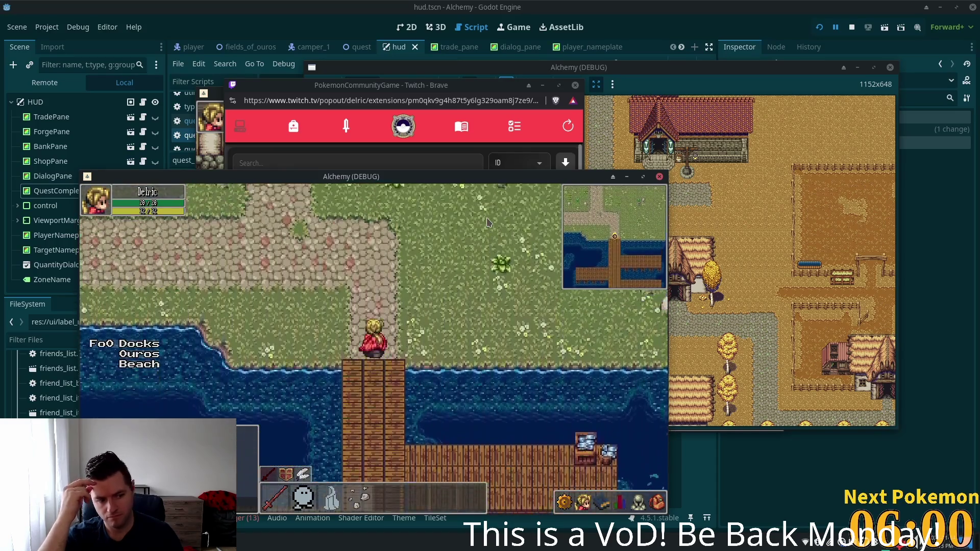
pyautogui.press('w')
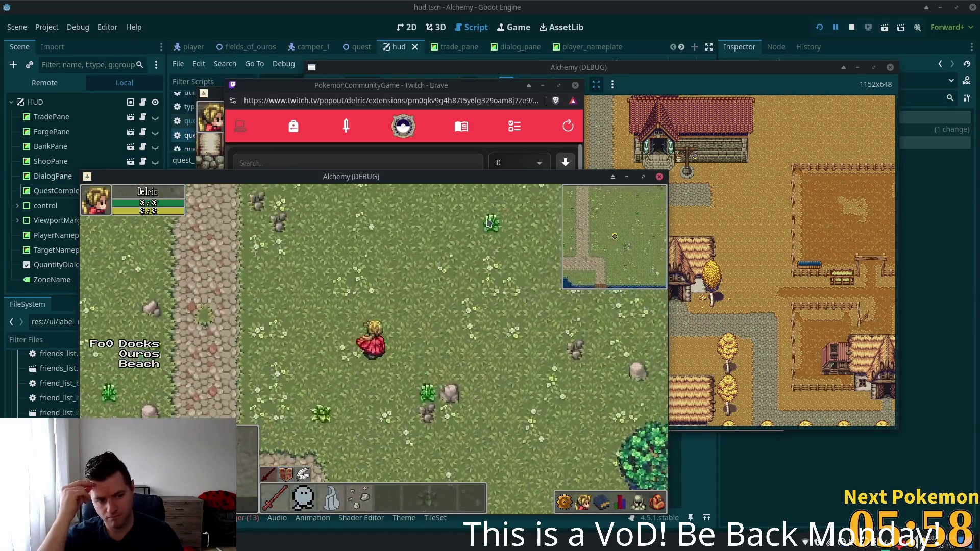
pyautogui.hotkey('w', 'd')
pyautogui.press('d')
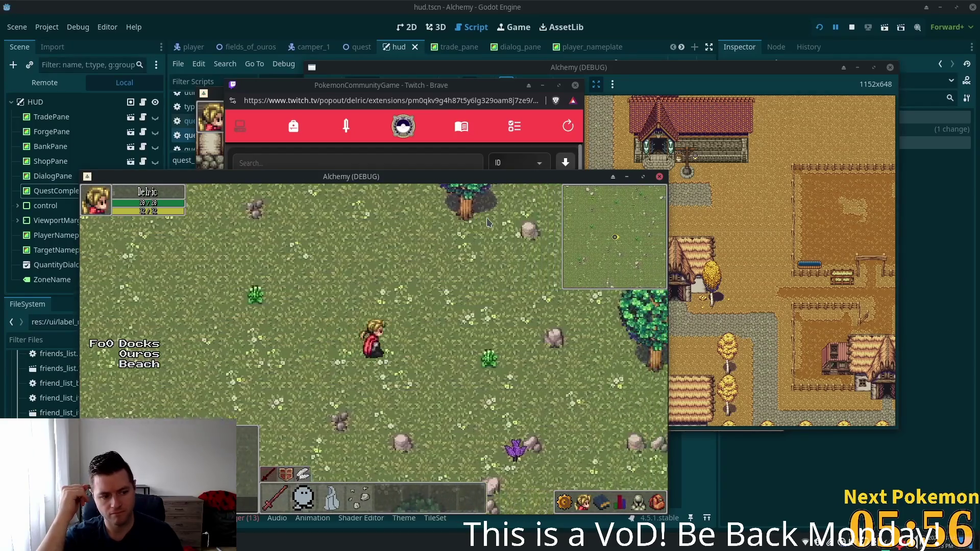
pyautogui.press('d')
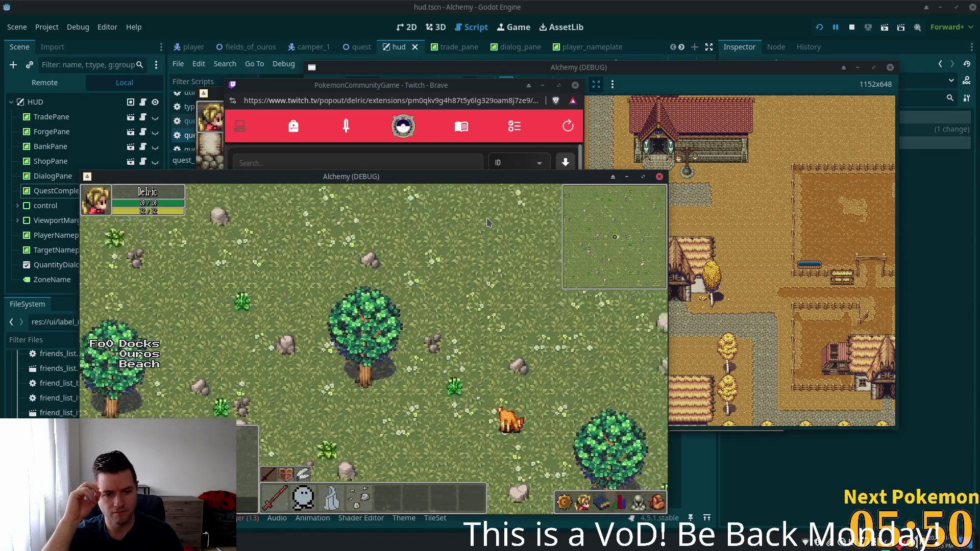
pyautogui.press('d')
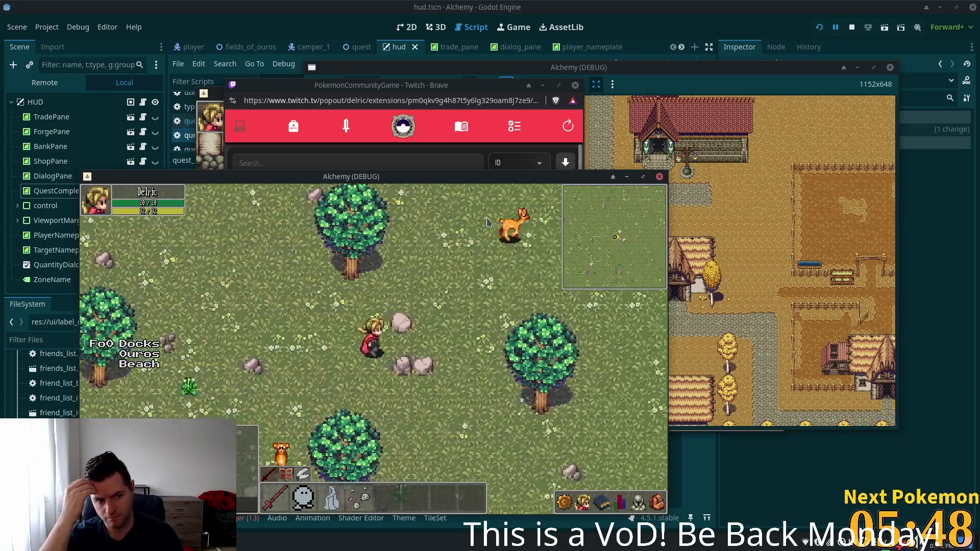
pyautogui.press('d')
pyautogui.press('d')
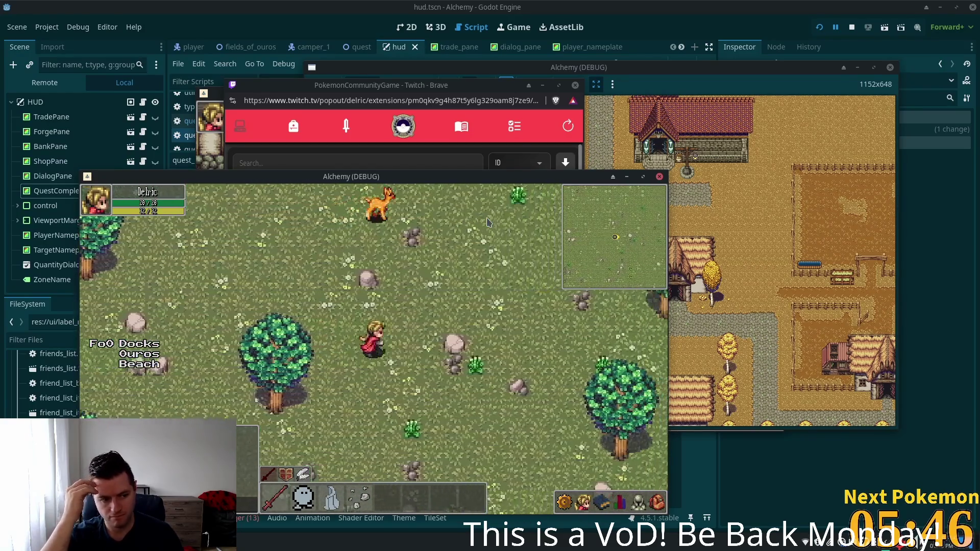
pyautogui.press('d')
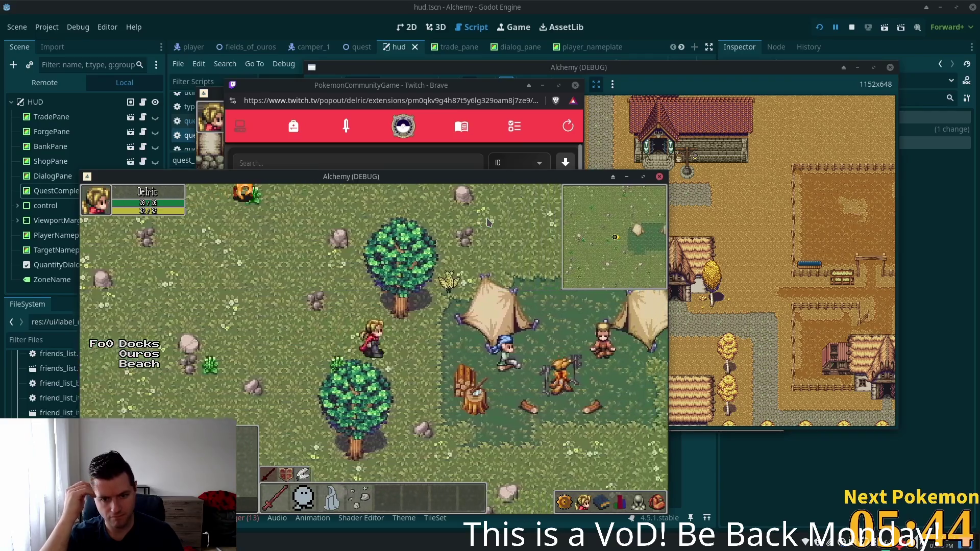
pyautogui.press('d')
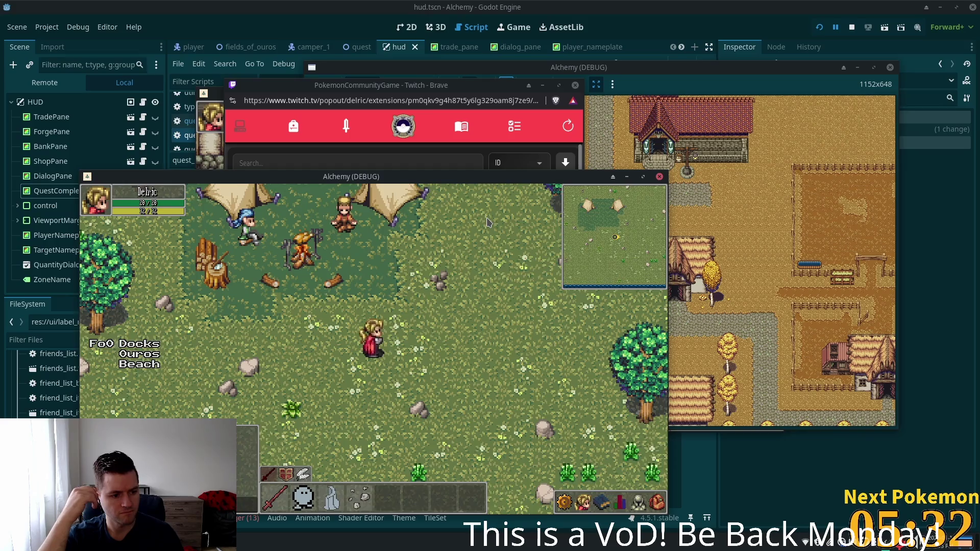
# Walk north-east from the camp through trees and fields onto the wooden dock.
pyautogui.press('d')
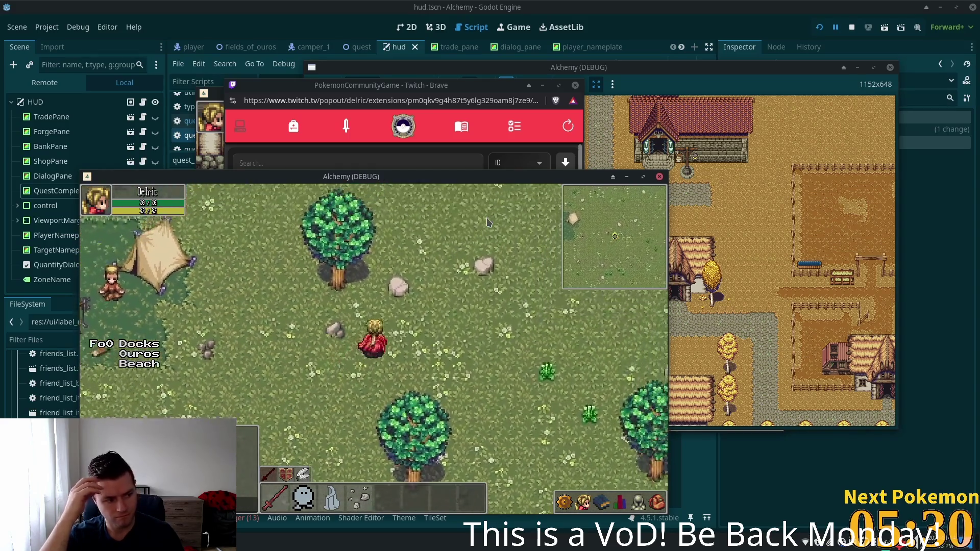
pyautogui.press('w')
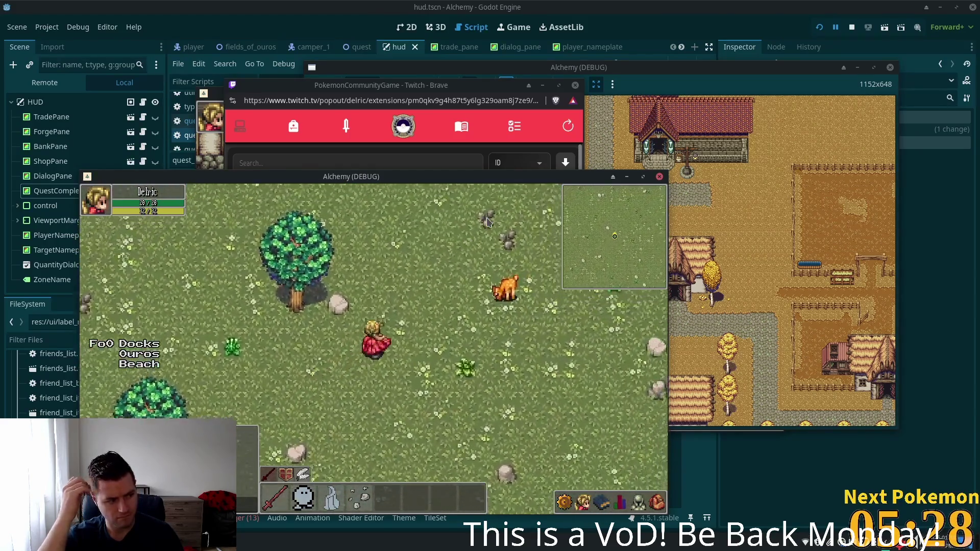
pyautogui.press('w')
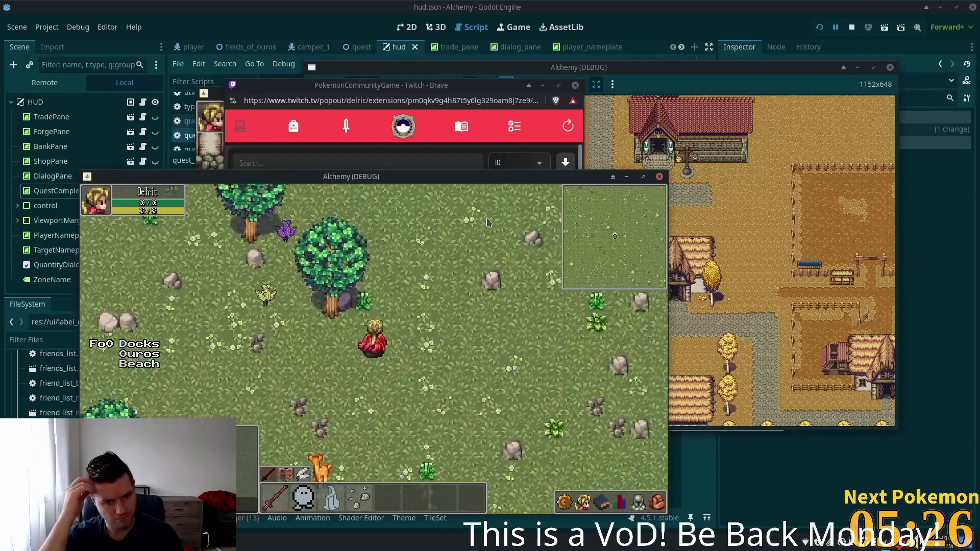
pyautogui.press('w')
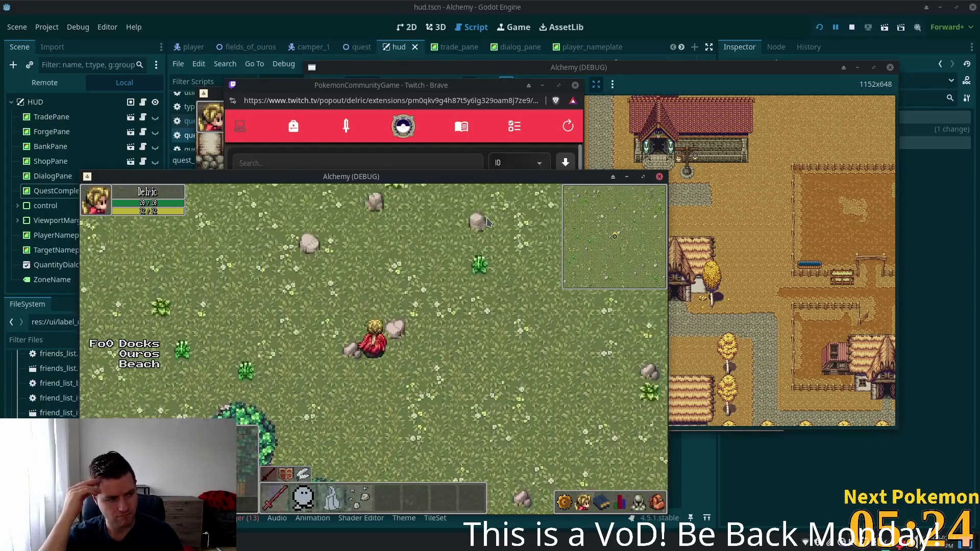
pyautogui.press('w')
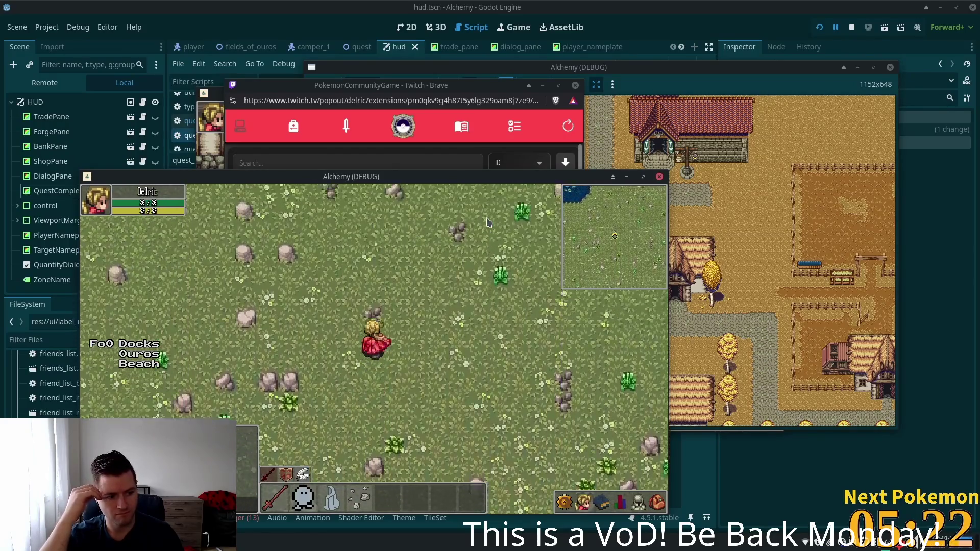
pyautogui.press('a')
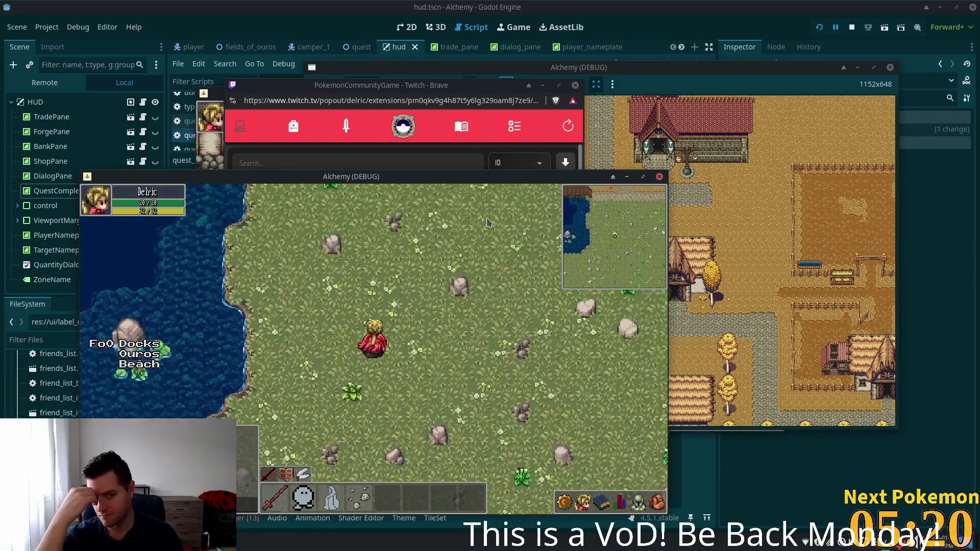
pyautogui.press('w')
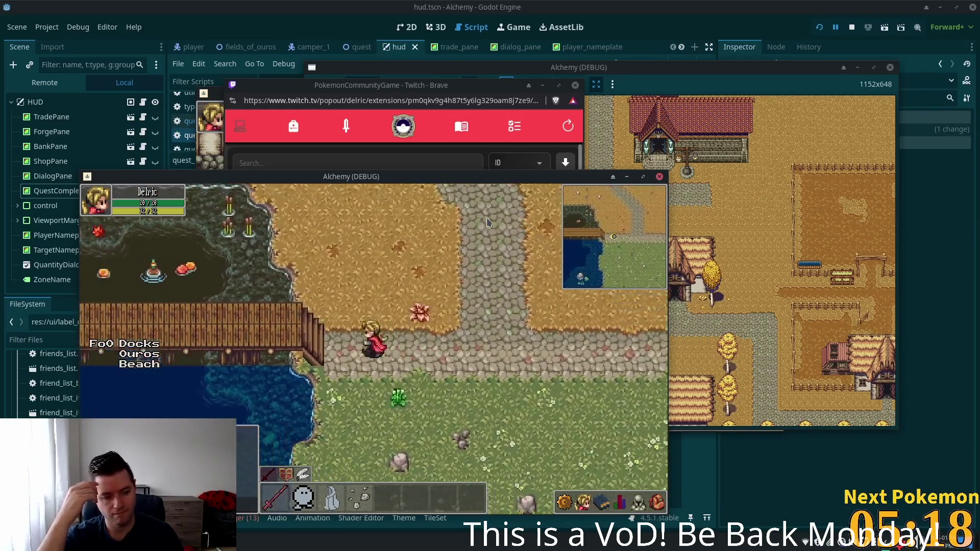
pyautogui.press('a')
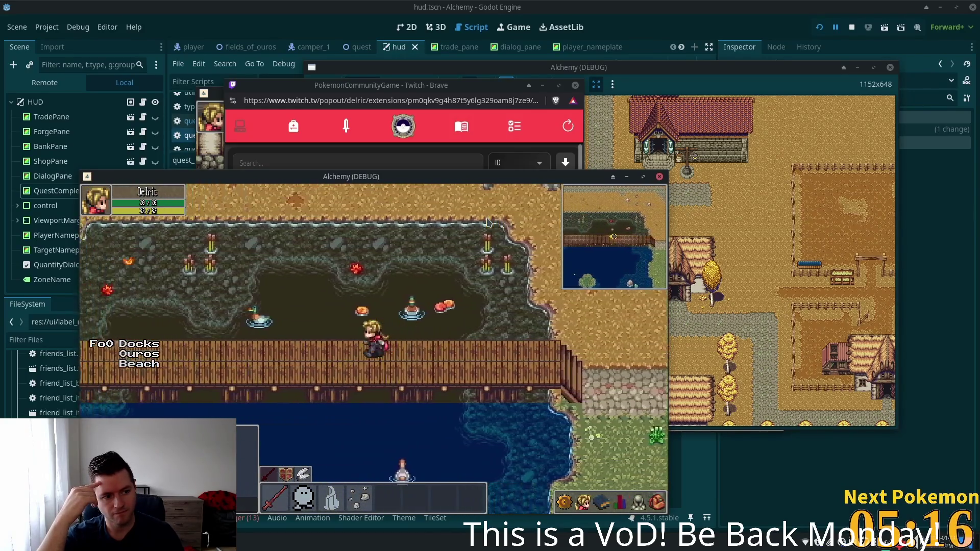
pyautogui.press('a')
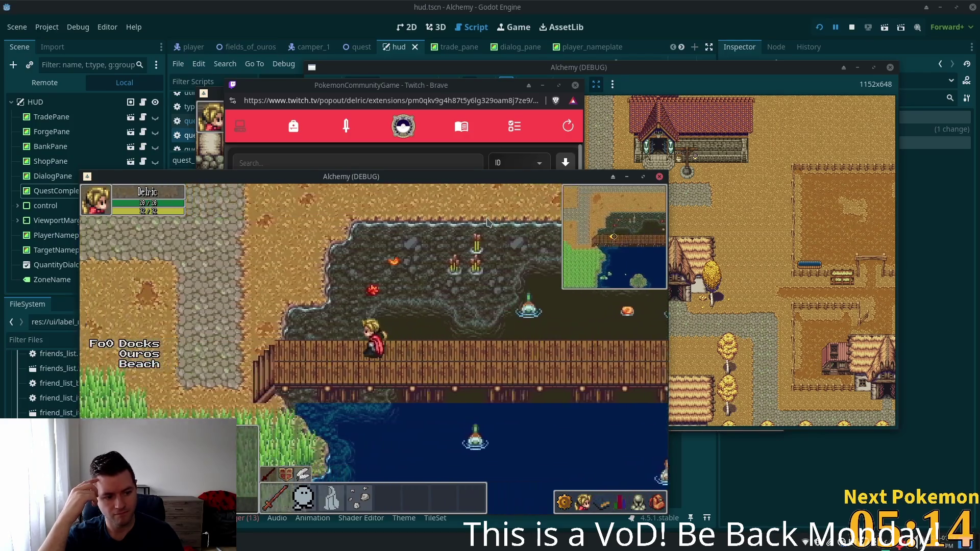
pyautogui.press('a')
# Cross the tall grass to the cobblestone path and head west toward Ouros.
pyautogui.press('s')
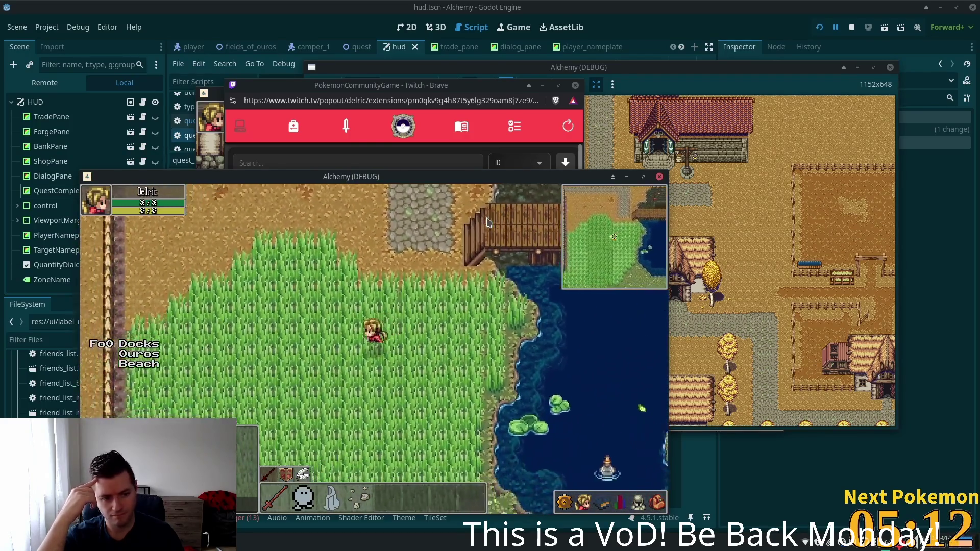
pyautogui.press('s')
pyautogui.press('a')
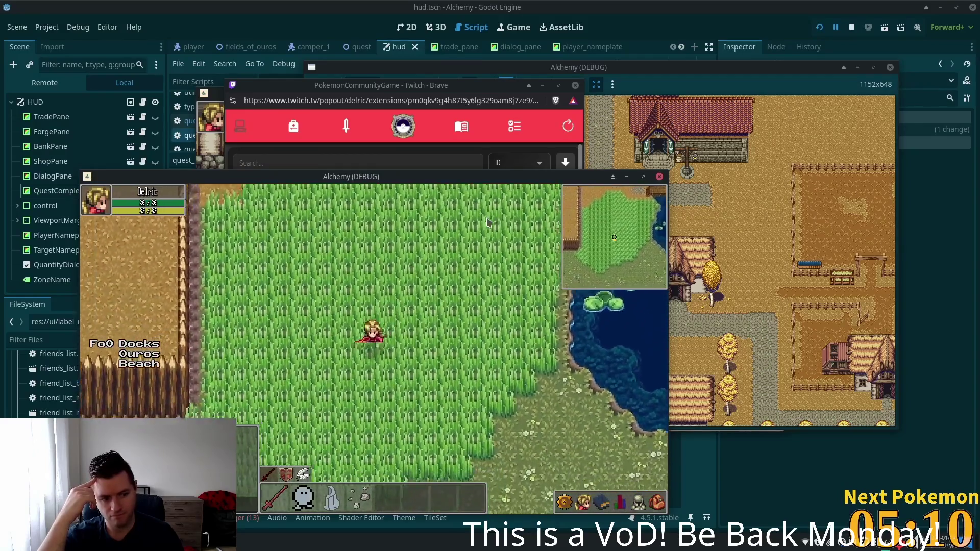
pyautogui.press('w')
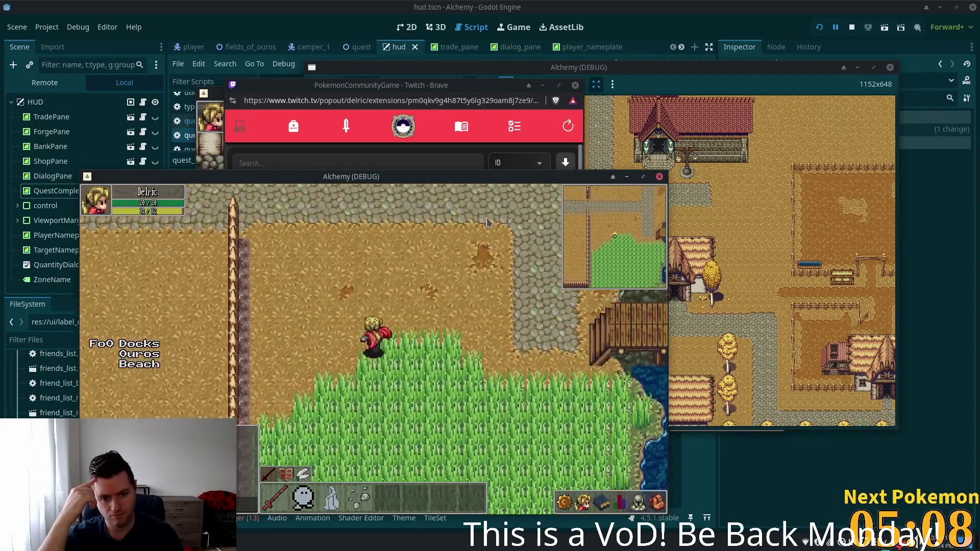
pyautogui.press('w')
pyautogui.press('a')
pyautogui.press('s')
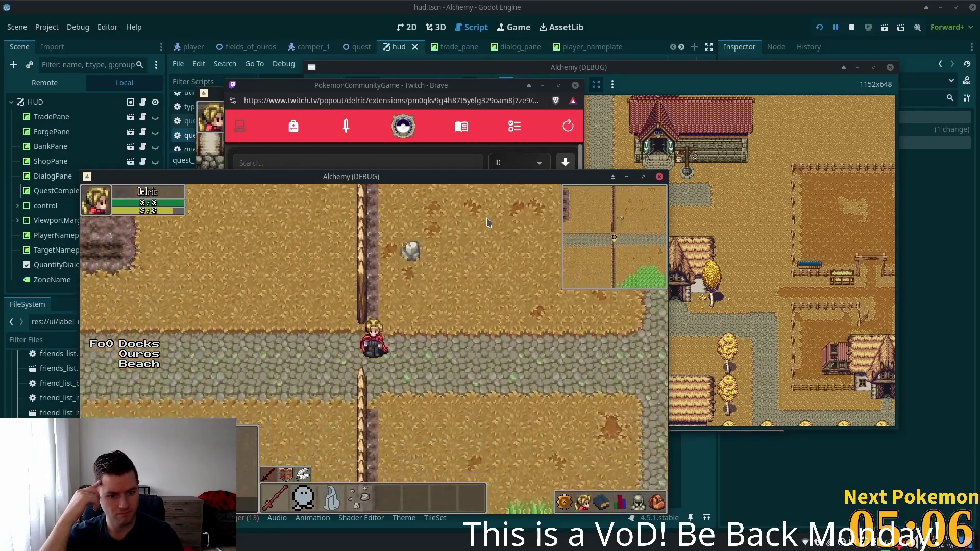
pyautogui.press('a')
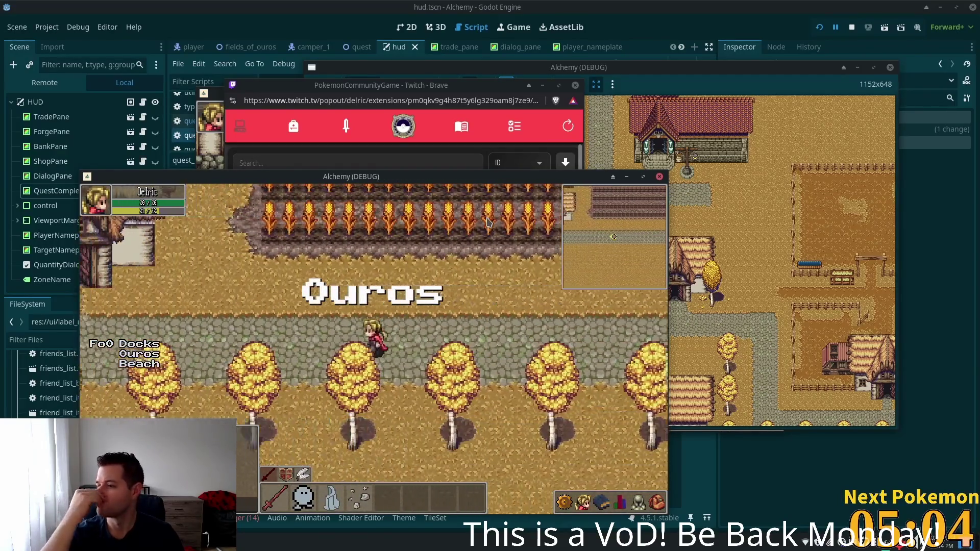
pyautogui.press('a')
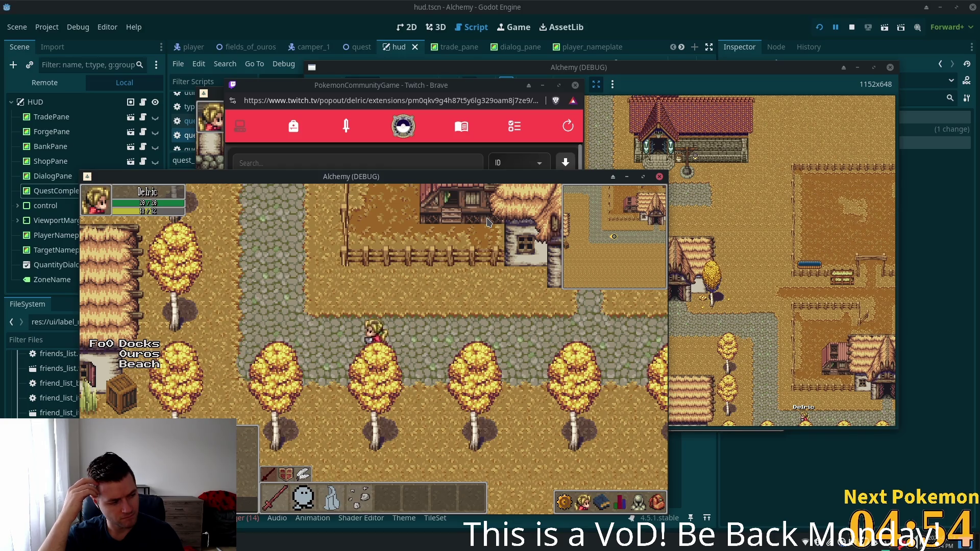
# Walk west through the village past the well, across the stone bridge to the stairs.
pyautogui.press('Left')
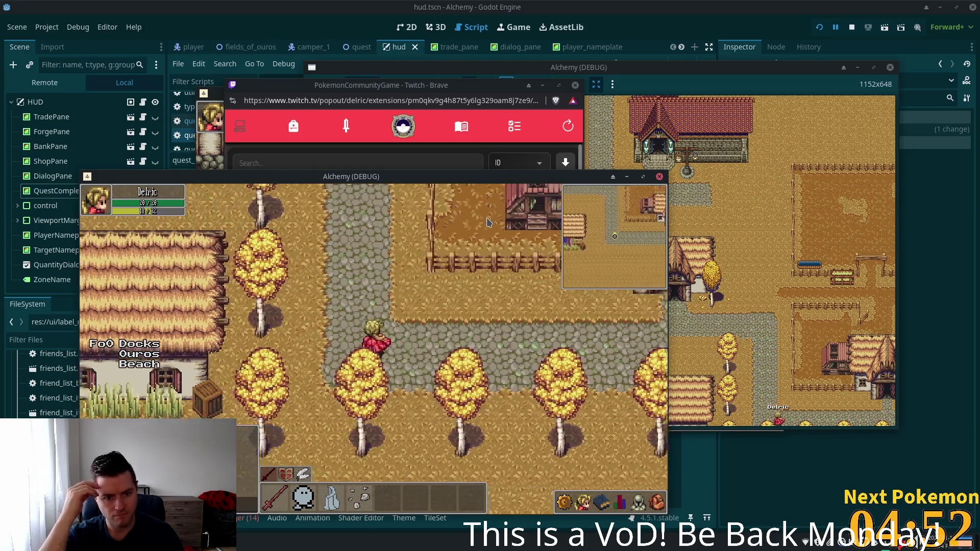
pyautogui.press('Up')
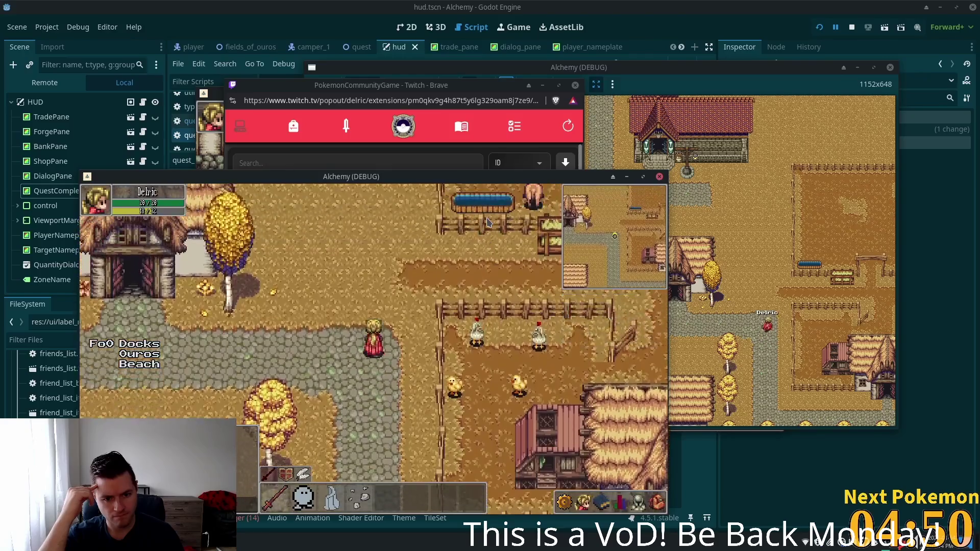
pyautogui.press('Left')
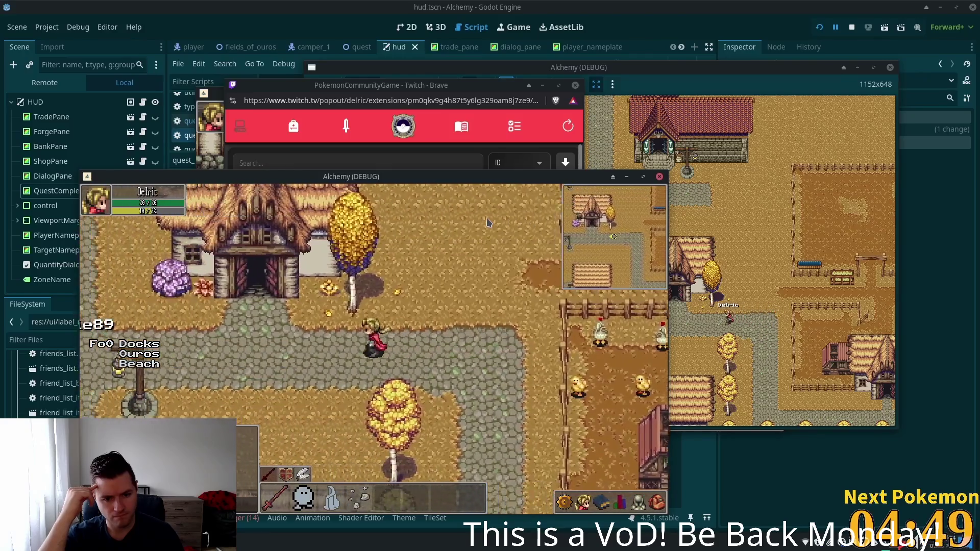
pyautogui.press('Left')
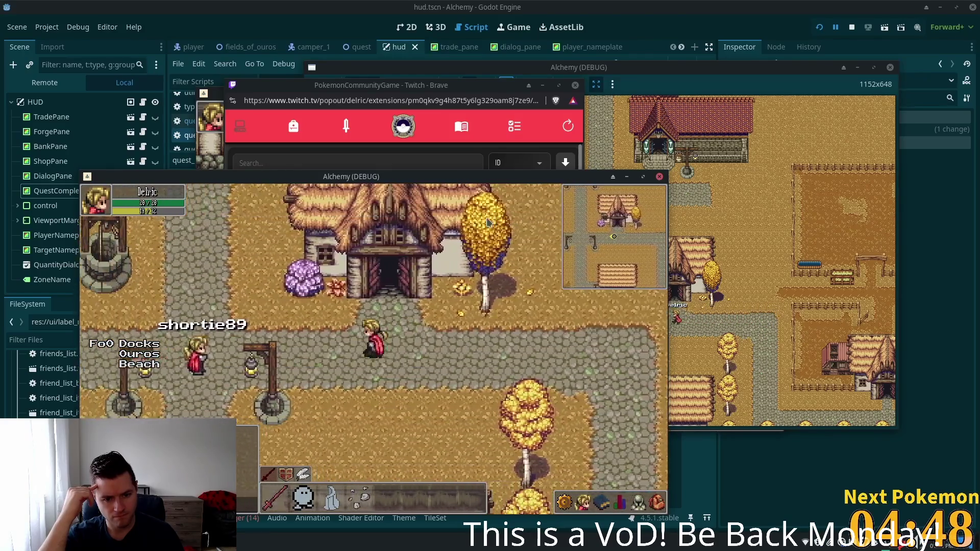
pyautogui.press('Left')
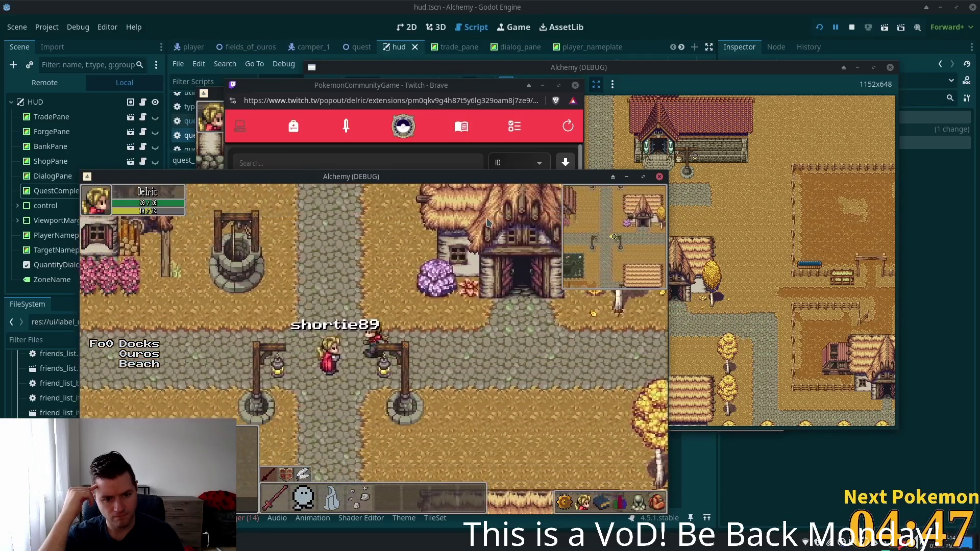
pyautogui.press('Left')
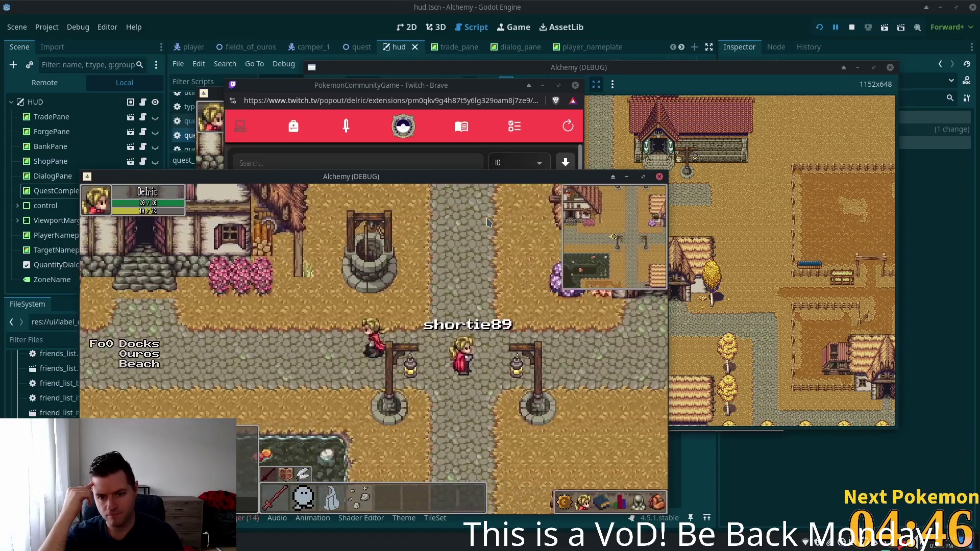
pyautogui.press('Left')
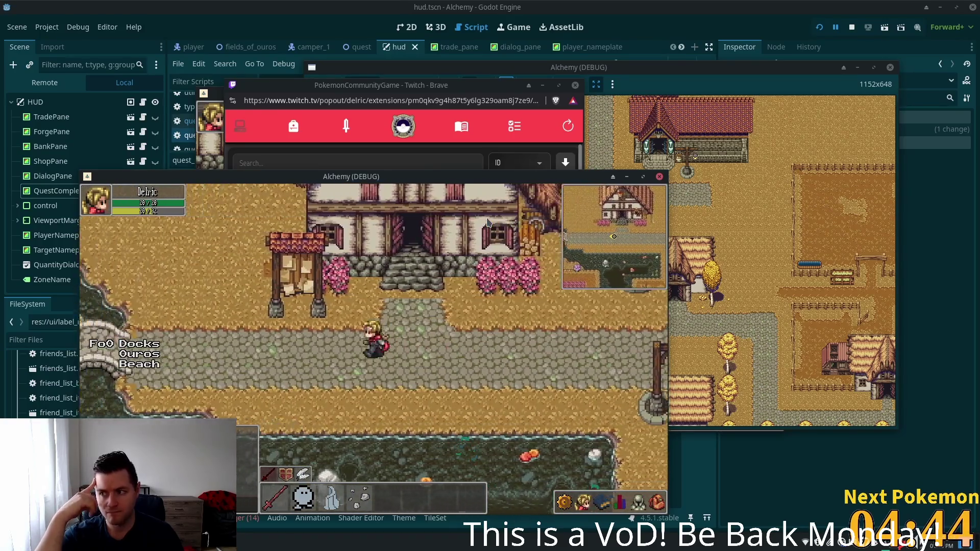
pyautogui.press('Left')
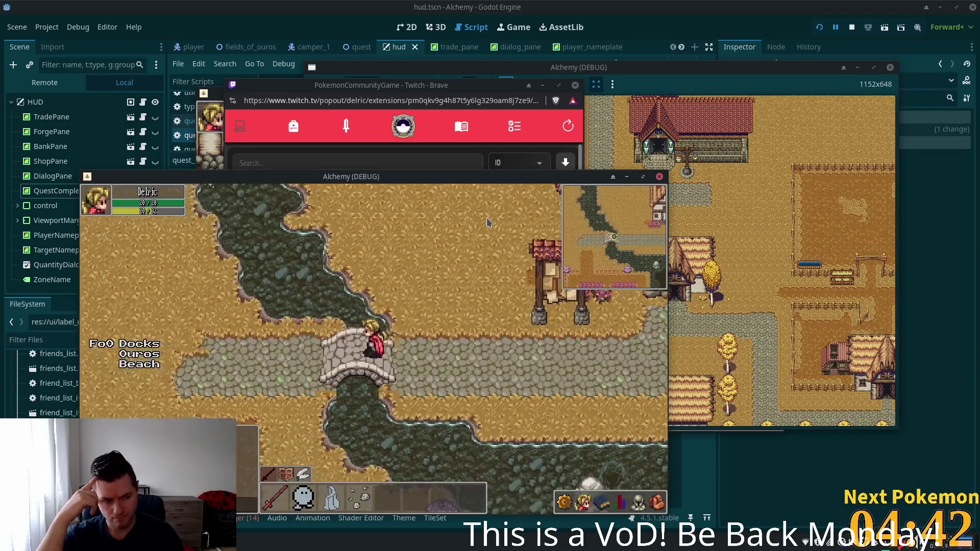
pyautogui.press('Left')
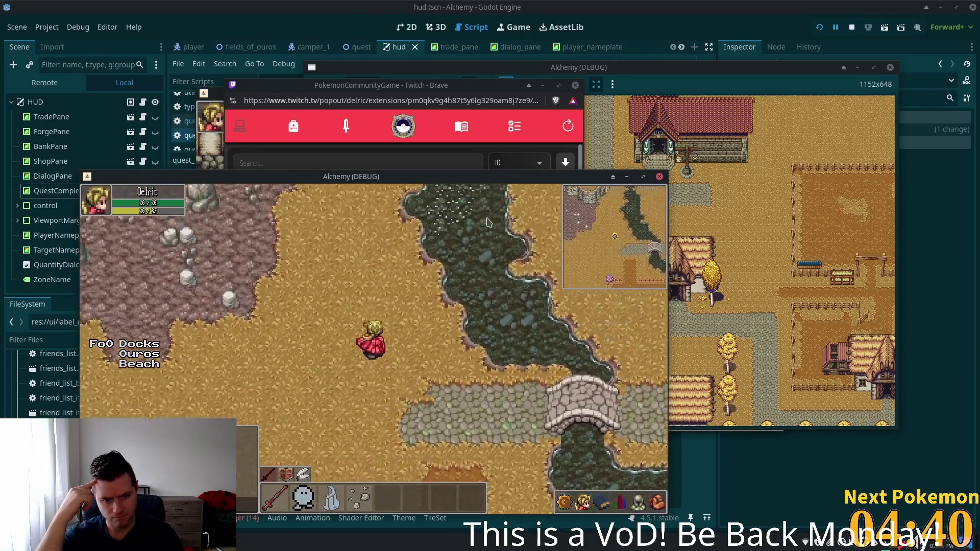
pyautogui.press('Up')
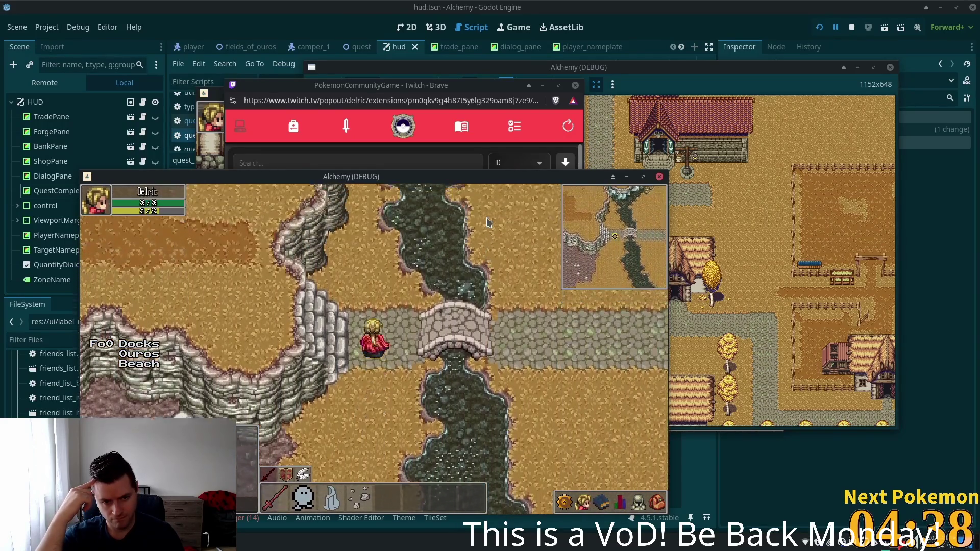
pyautogui.press('Left')
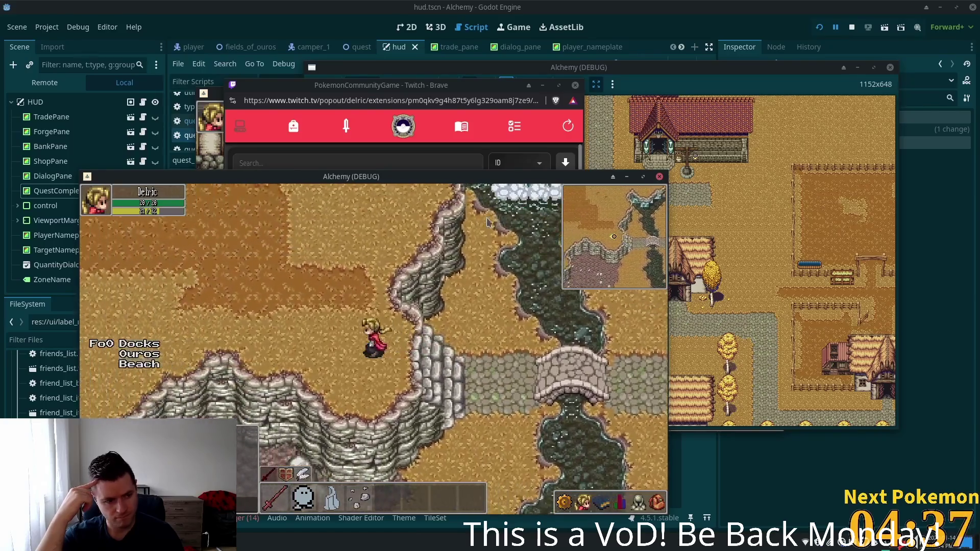
# Climb through the cliff gap, then come back south across the bridge into the village.
pyautogui.press('Left')
pyautogui.press('Up')
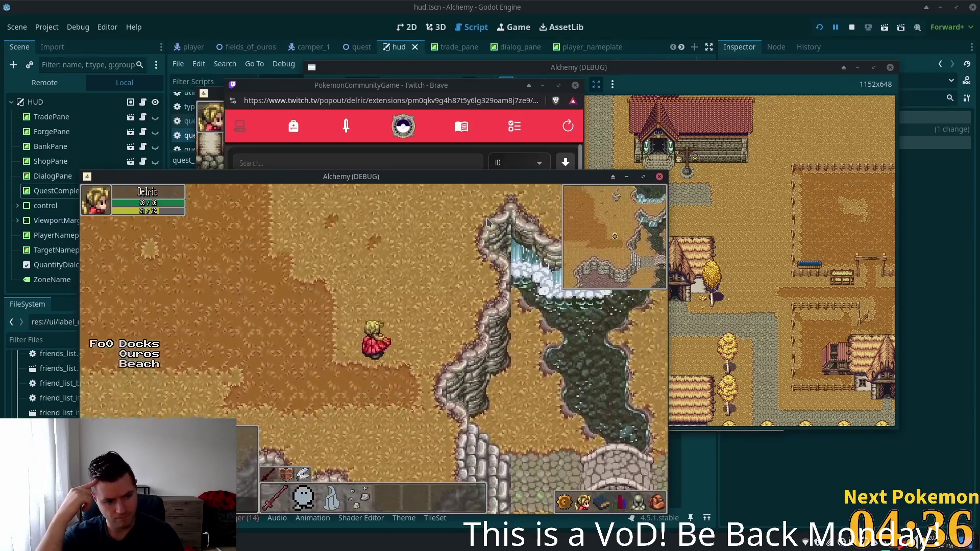
pyautogui.press('Up')
pyautogui.press('Left')
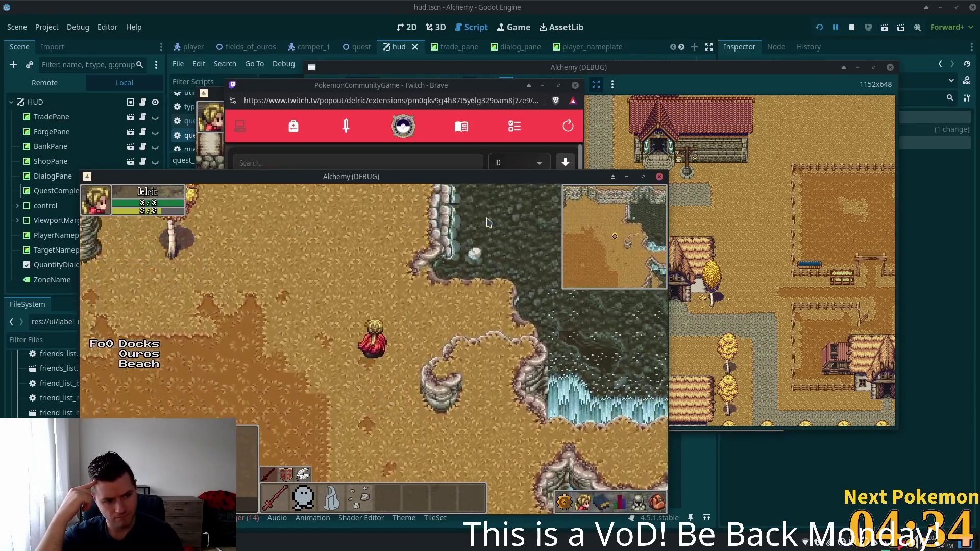
pyautogui.press('Up')
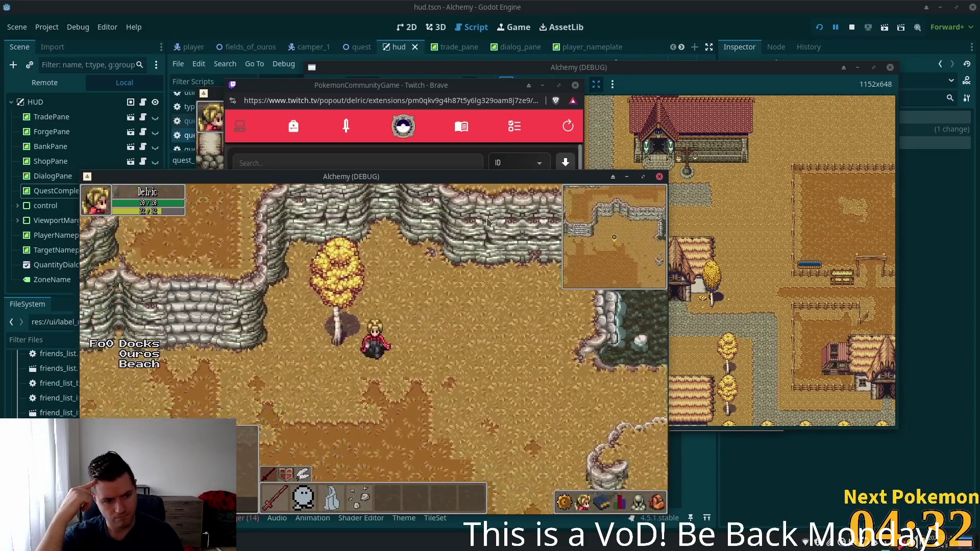
pyautogui.press('Left')
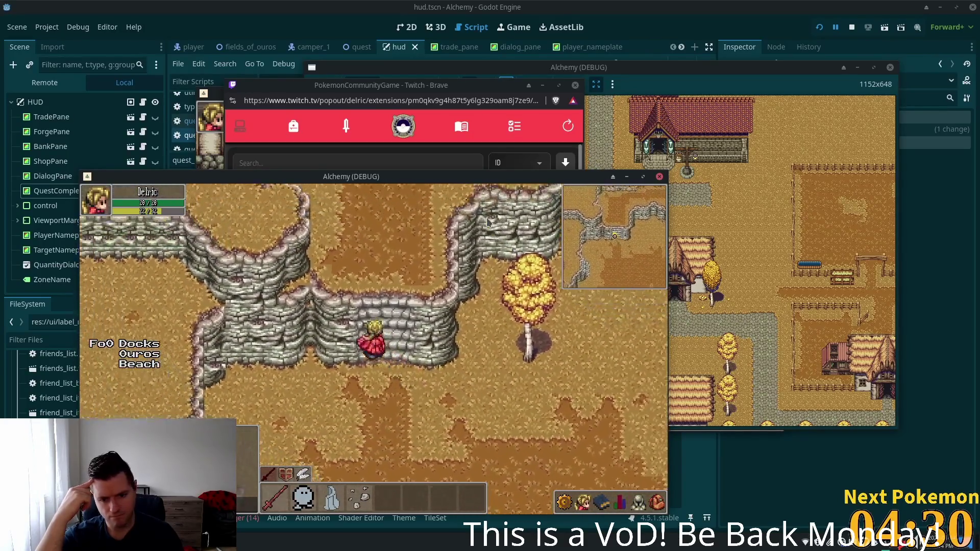
pyautogui.press('Up')
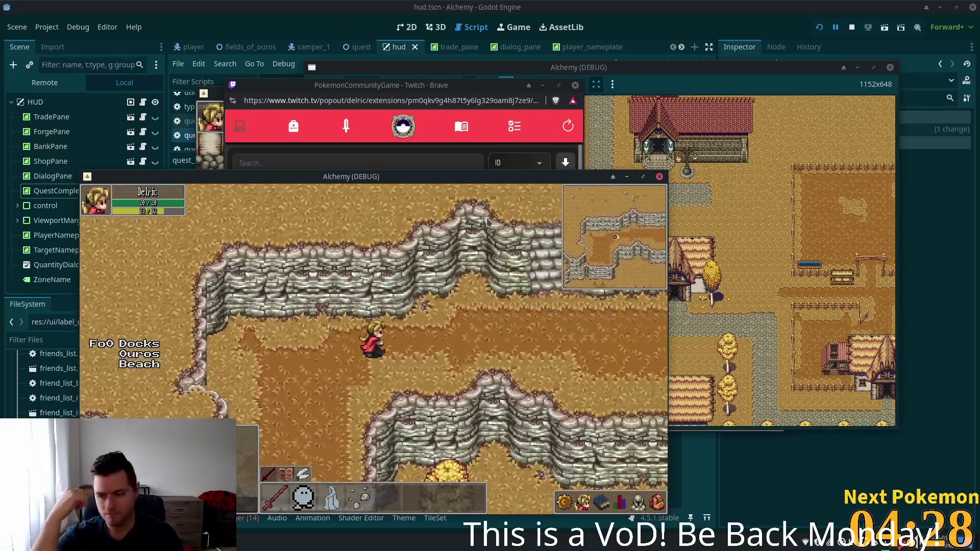
pyautogui.press('Right')
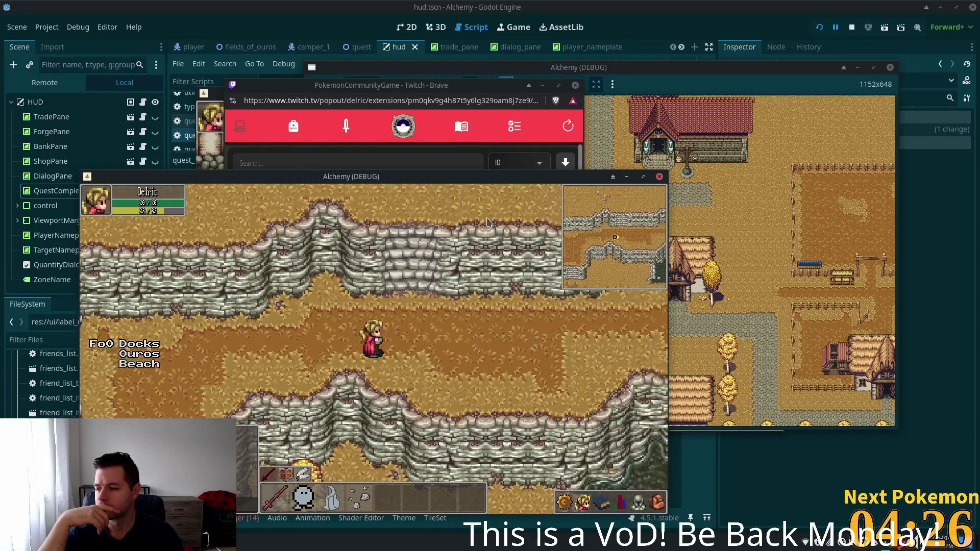
pyautogui.press('Down')
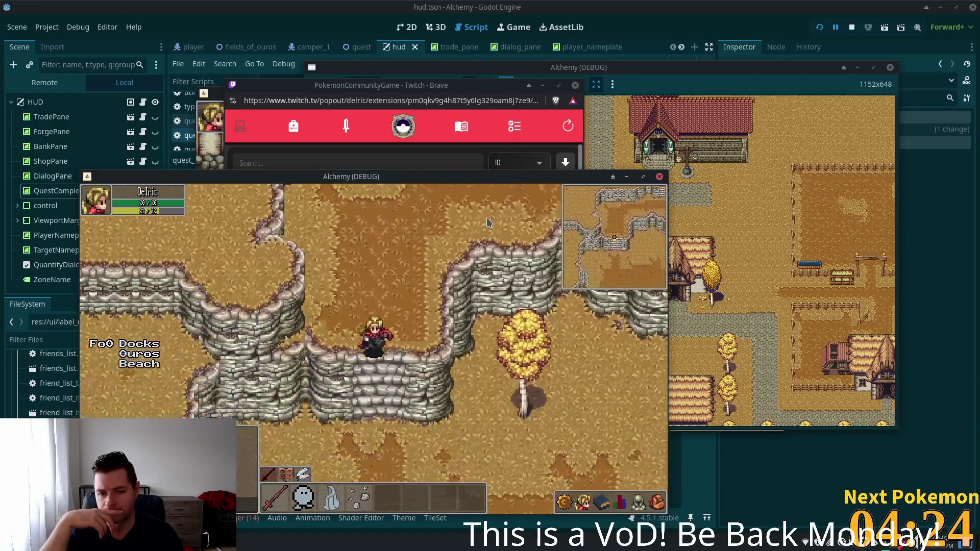
pyautogui.press('Down')
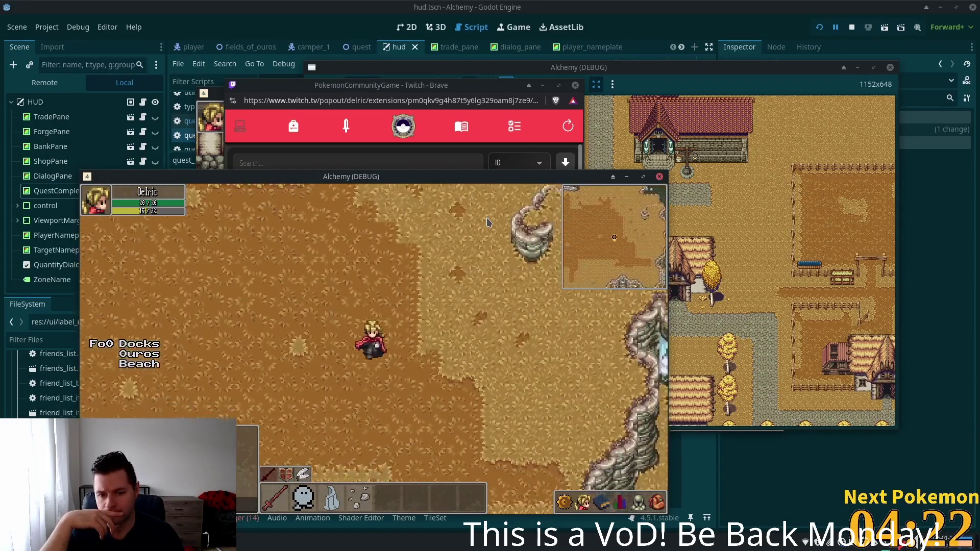
pyautogui.press('Down')
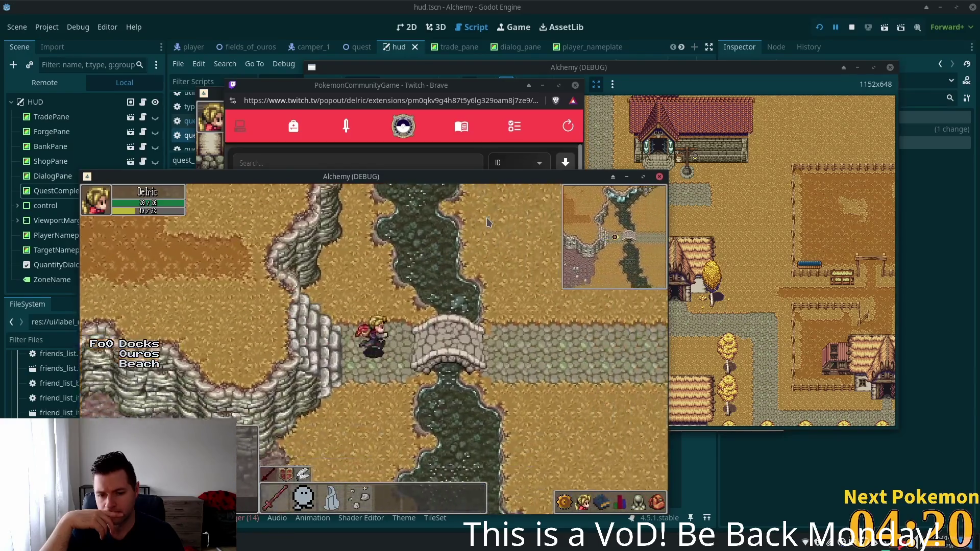
pyautogui.press('Right')
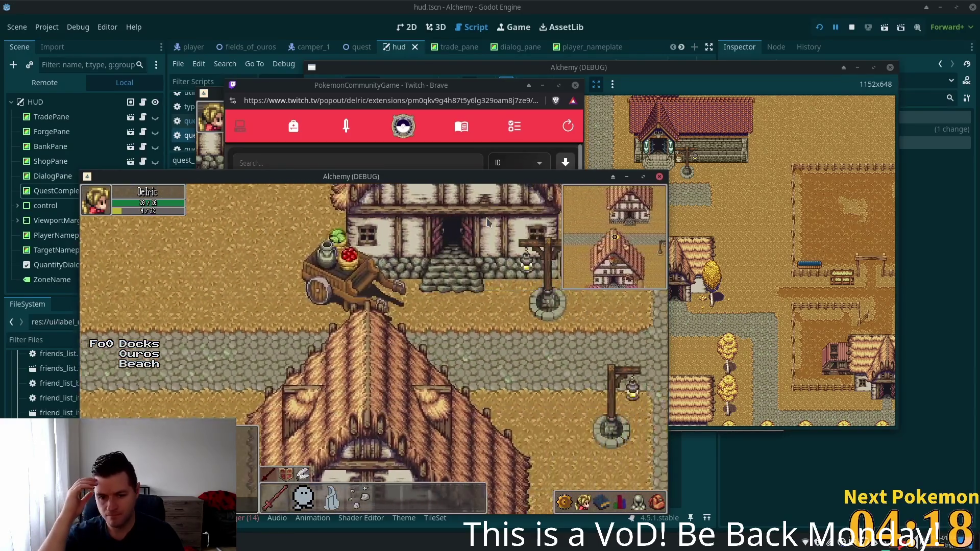
pyautogui.press('Right')
pyautogui.press('Down')
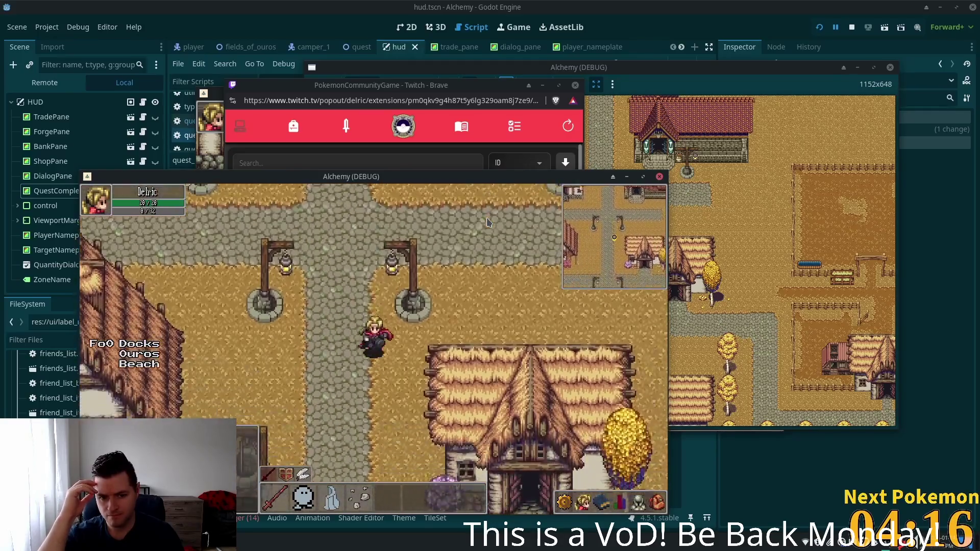
pyautogui.press('Down')
pyautogui.press('Down')
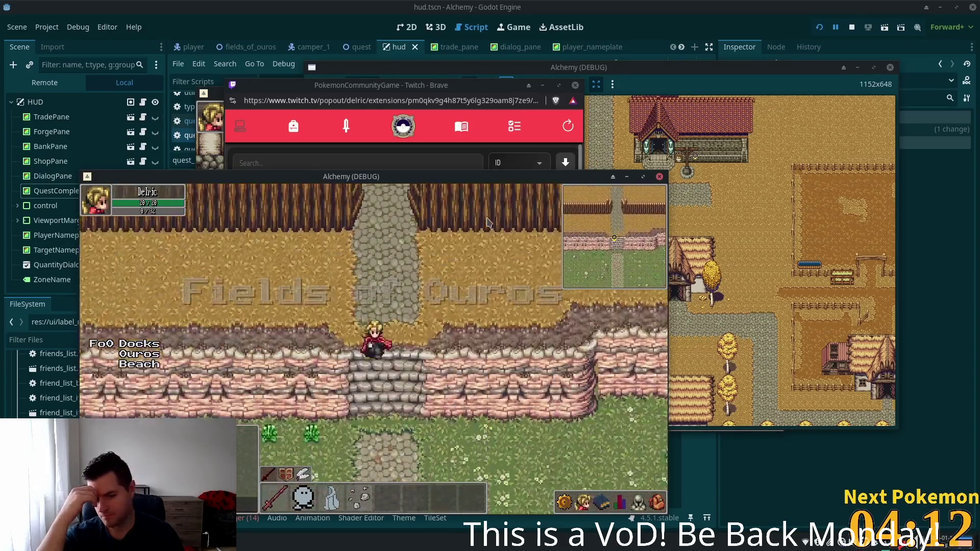
# Walk down the stairs and east across Fields of Ouros, past the tent camp.
pyautogui.press('Down')
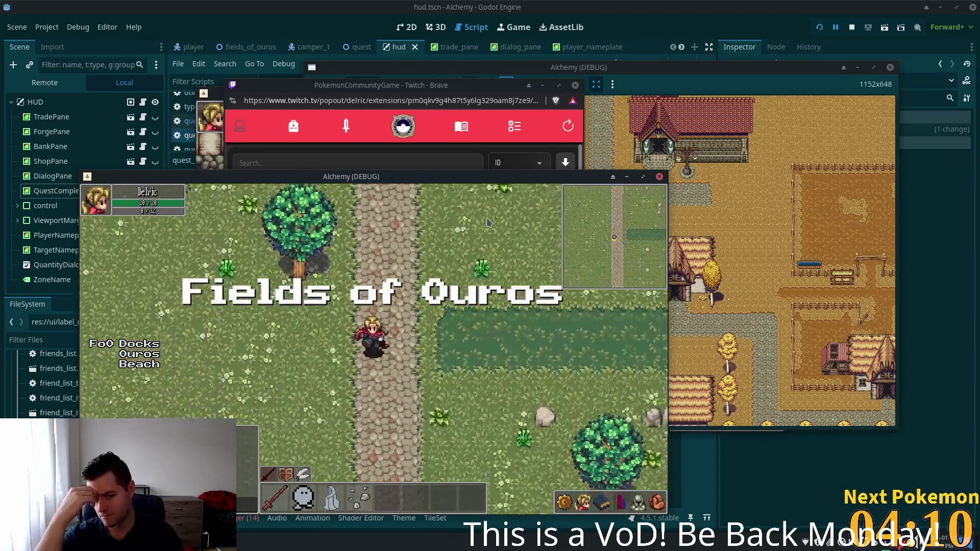
pyautogui.press('Down')
pyautogui.press('Right')
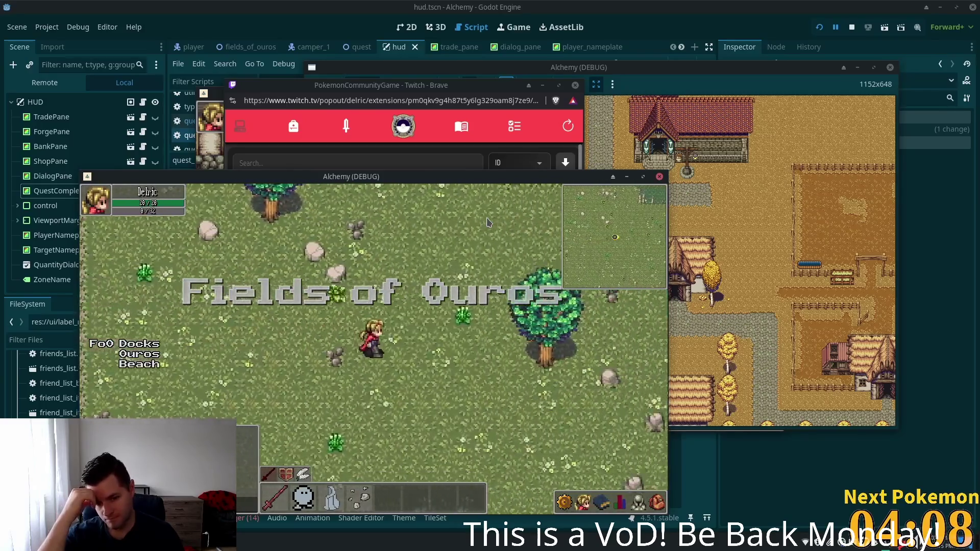
pyautogui.press('Right')
pyautogui.press('Up')
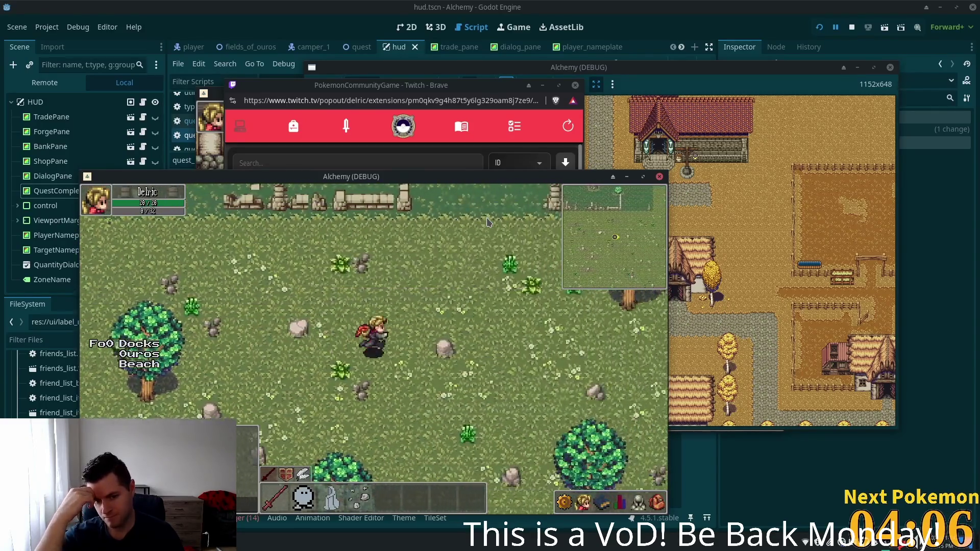
pyautogui.press('Down')
pyautogui.press('Right')
pyautogui.press('Right')
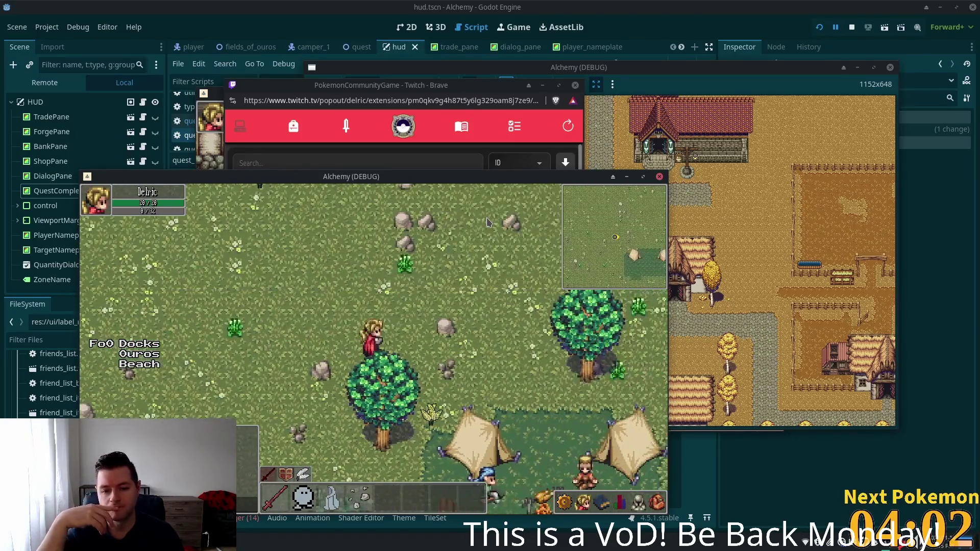
pyautogui.press('Right')
pyautogui.press('Right')
pyautogui.press('Down')
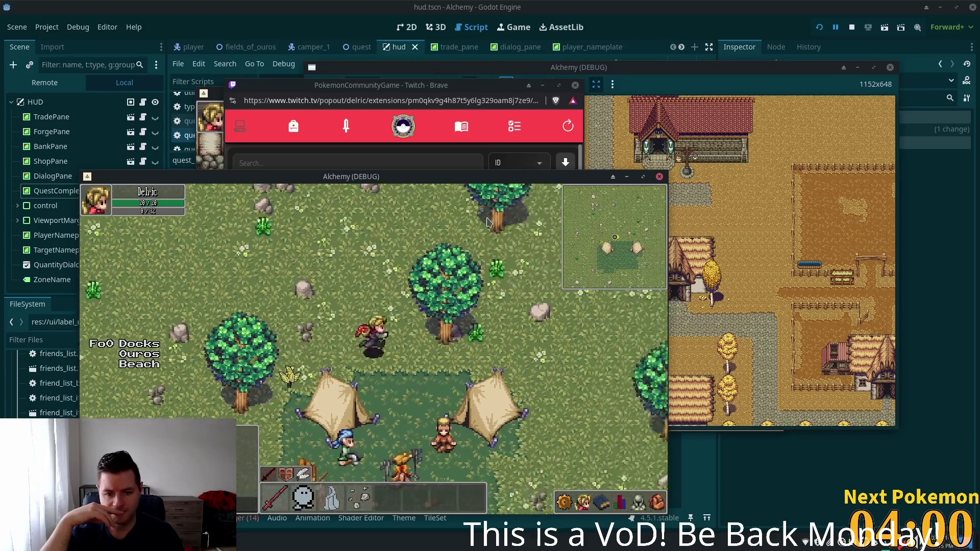
pyautogui.press('Down')
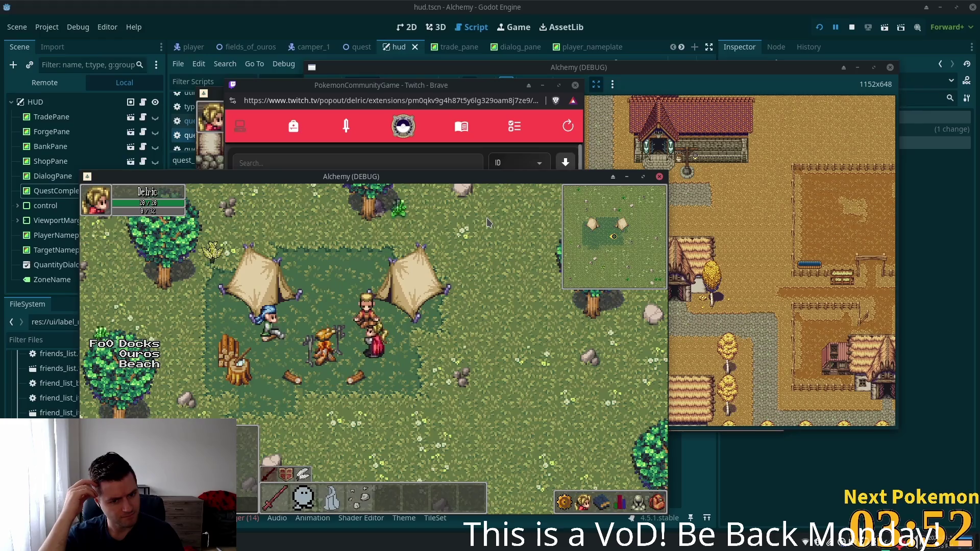
# Step into the camp beside the seated NPC, then walk south toward the water.
pyautogui.press('Up')
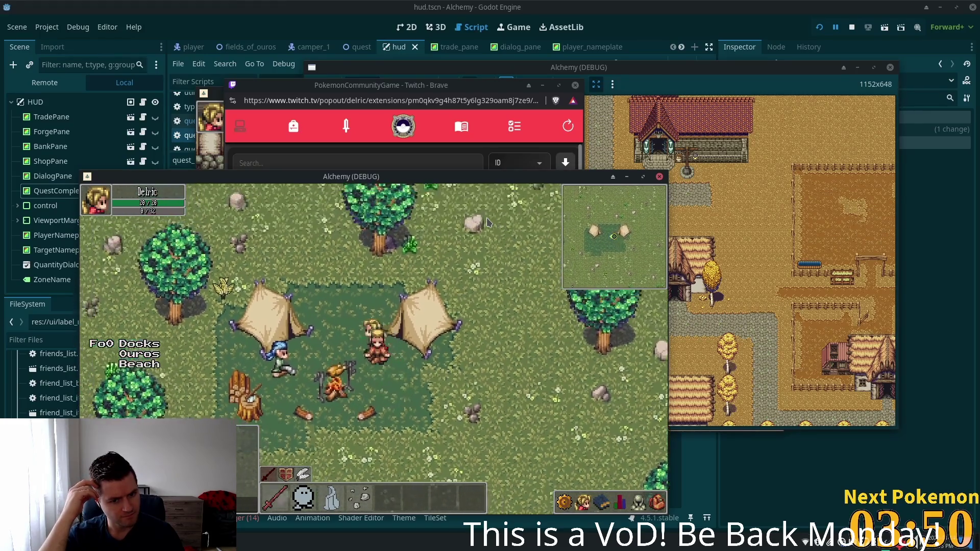
pyautogui.press('Down')
pyautogui.press('Right')
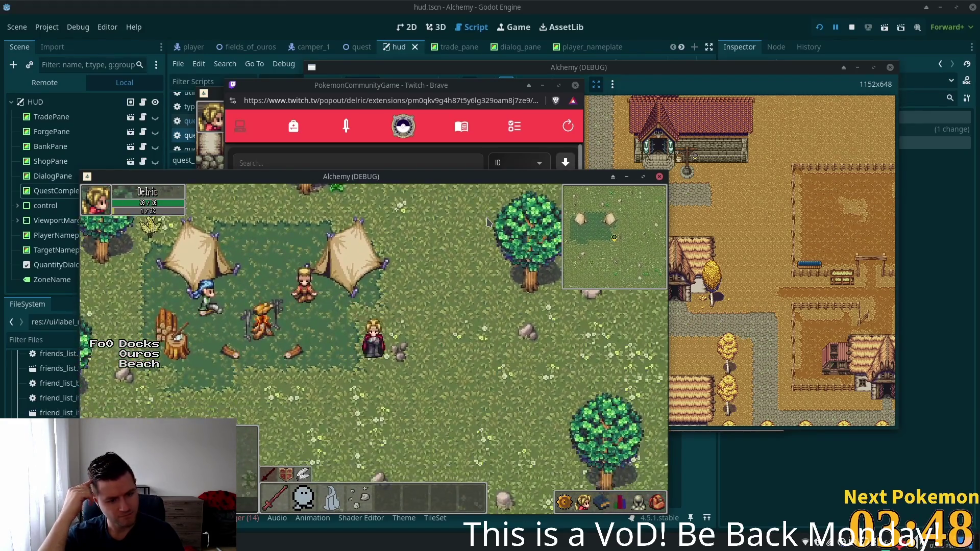
pyautogui.press('Up')
pyautogui.press('Left')
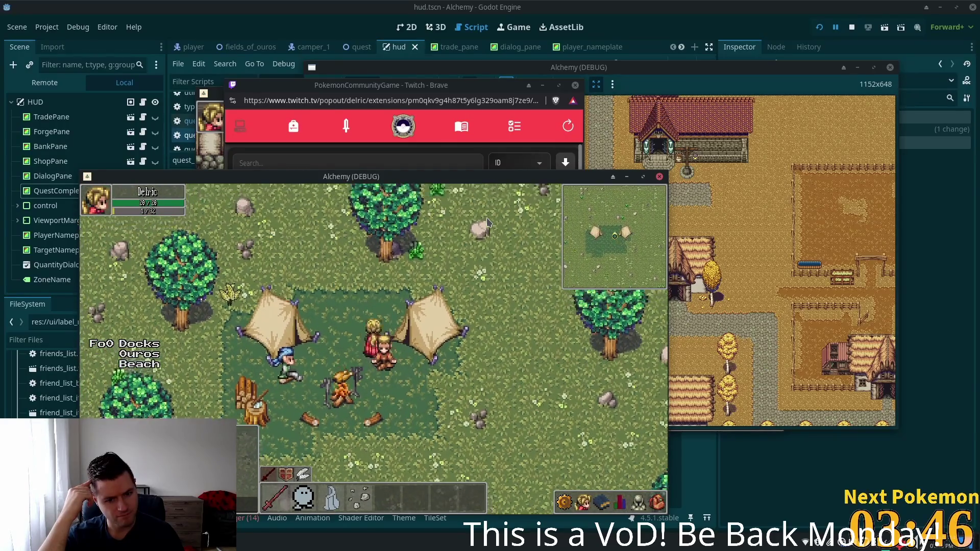
pyautogui.press('Down')
pyautogui.press('Left')
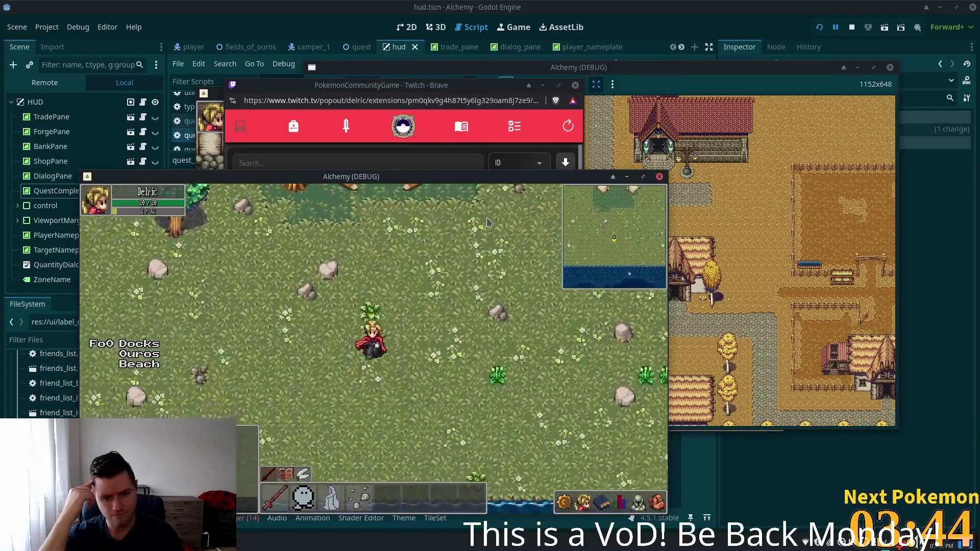
pyautogui.press('Down')
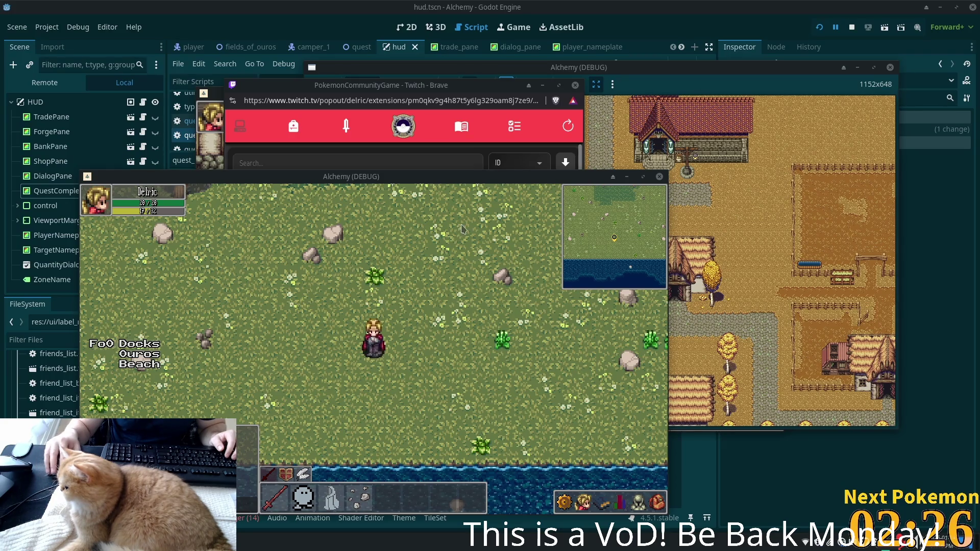
# Walk to the water and back north through the field, then open the app launcher.
pyautogui.press('s')
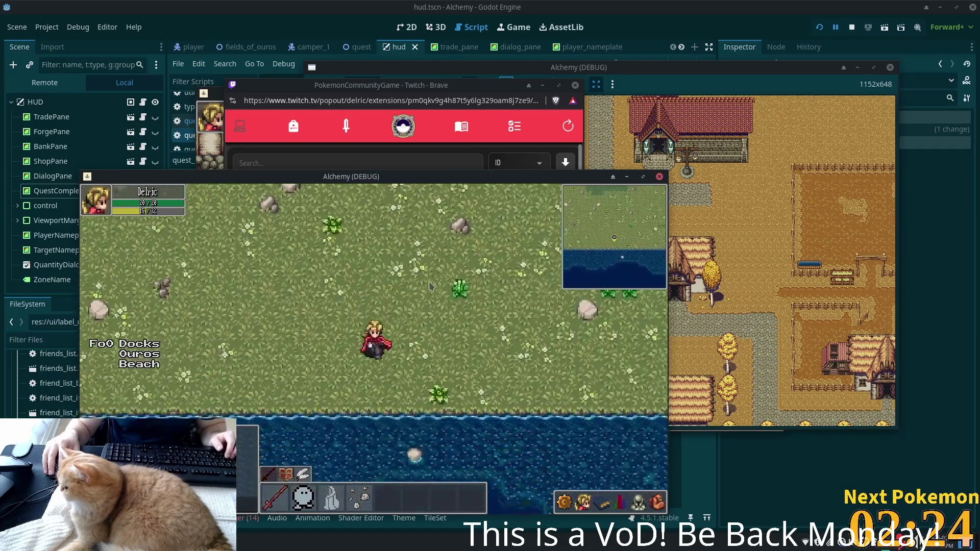
pyautogui.press('w')
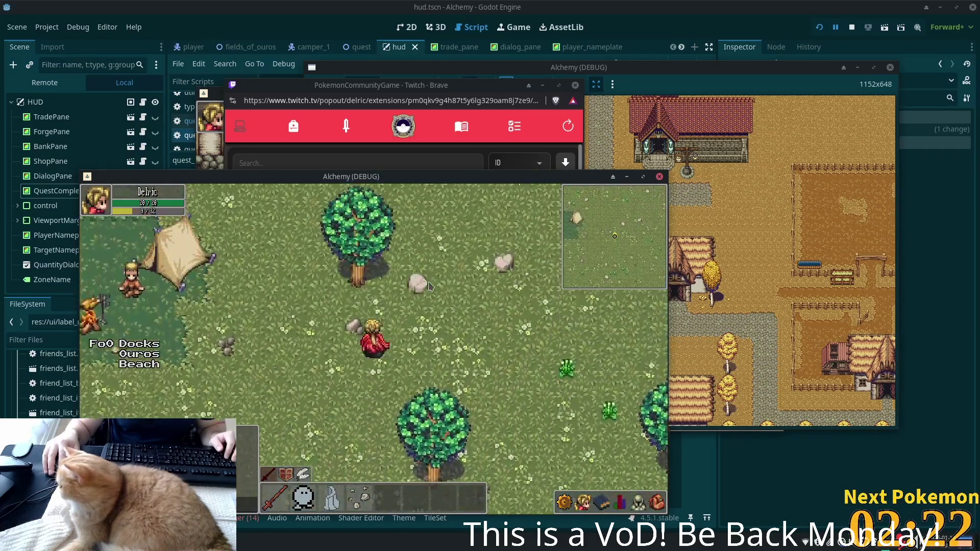
pyautogui.press('d')
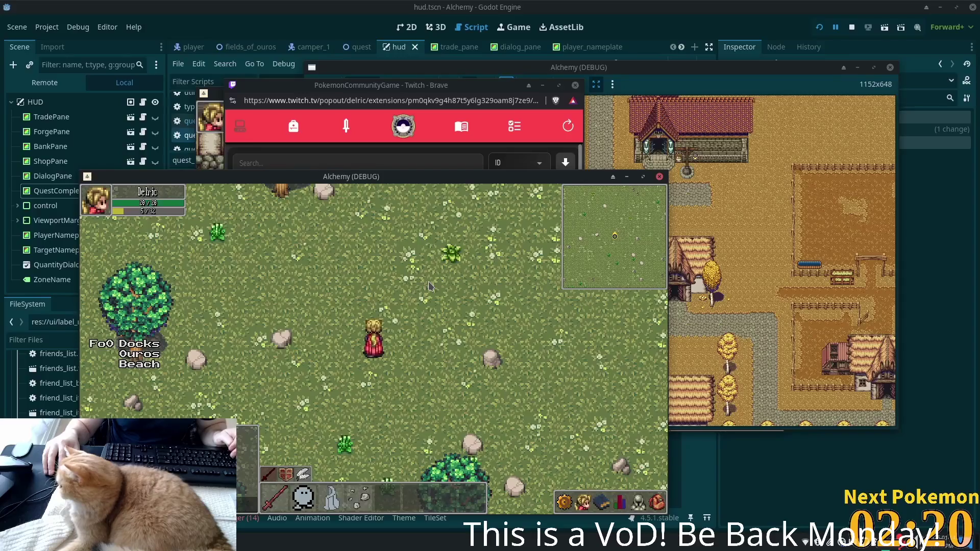
pyautogui.press('super')
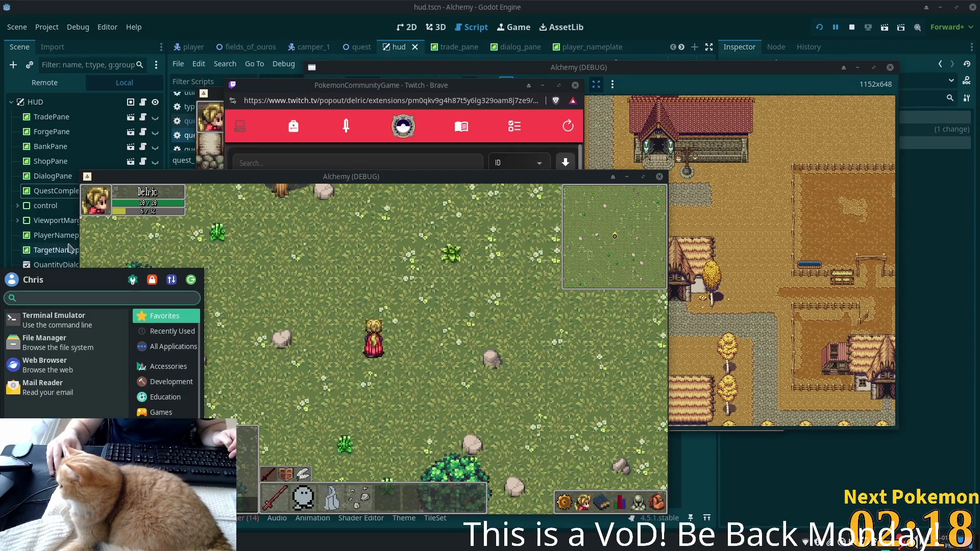
# Launch Steam by searching 'steam', then unmaximize its window and drag it aside.
pyautogui.write('steam')
pyautogui.press('Return')
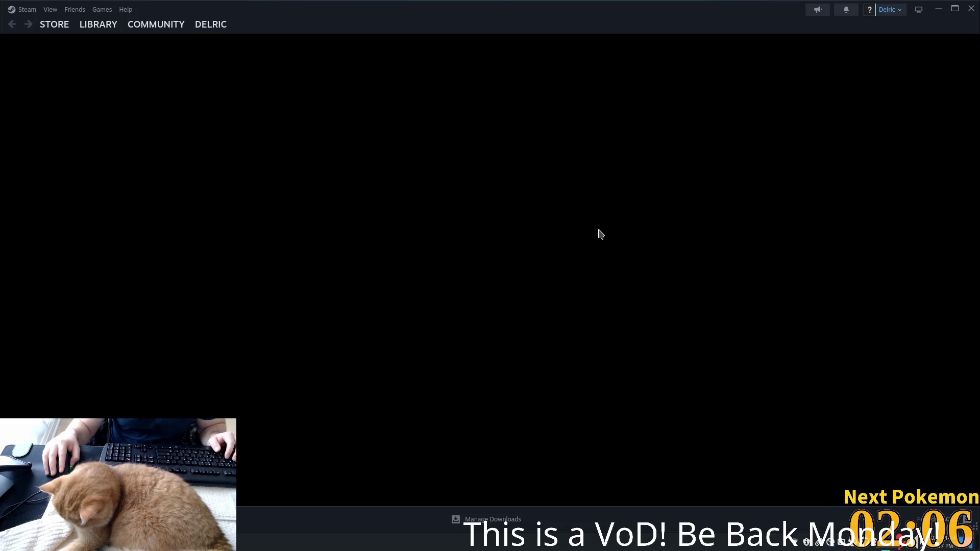
pyautogui.moveTo(371, 12)
pyautogui.mouseDown()
pyautogui.moveTo(650, 59)
pyautogui.moveTo(979, 81)
pyautogui.mouseUp()
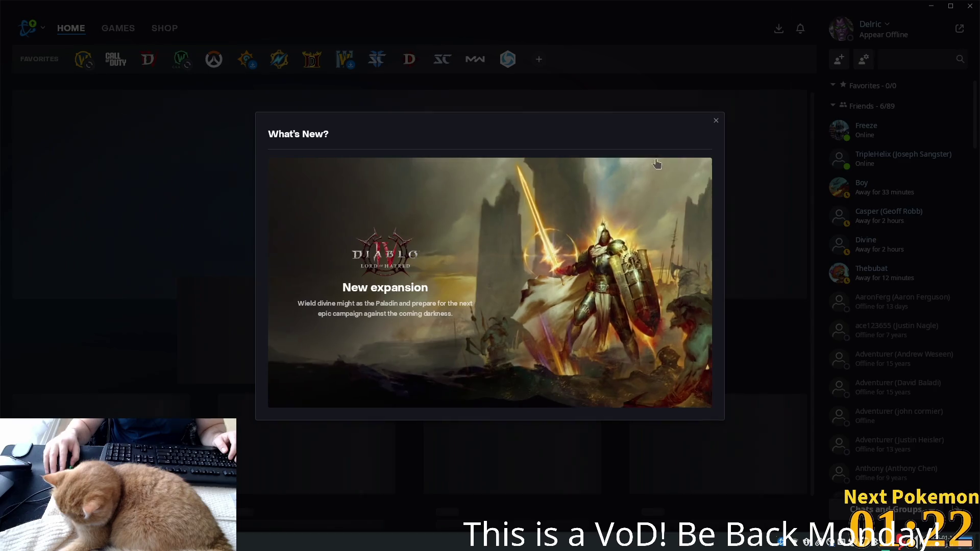
# Dismiss the What's New and offline prompts and reposition the Battle.net window.
pyautogui.click(715, 120)
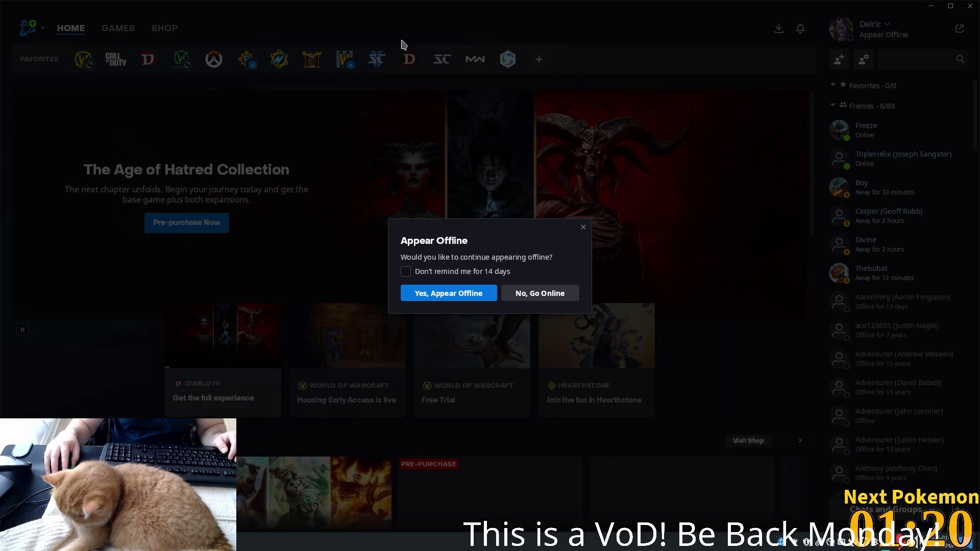
pyautogui.click(465, 294)
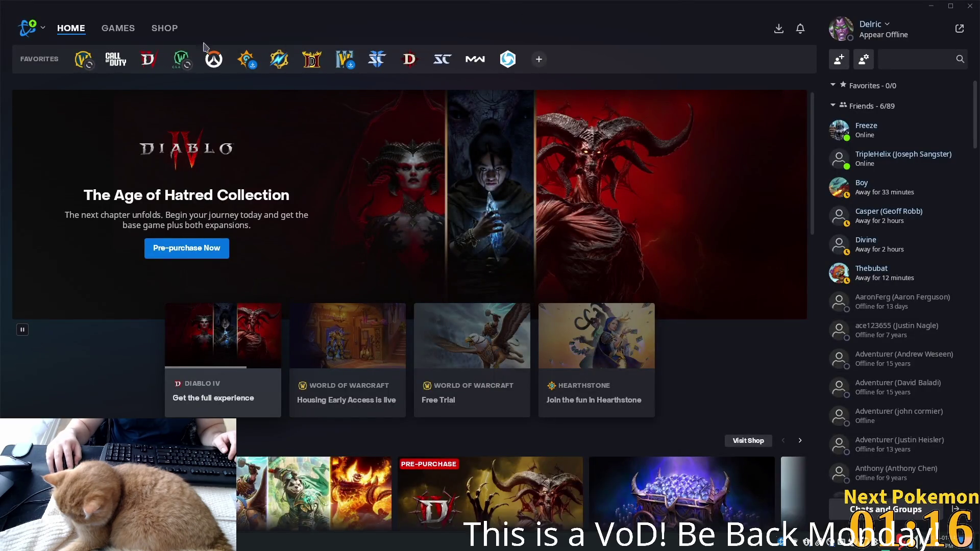
pyautogui.moveTo(868, 8)
pyautogui.mouseDown()
pyautogui.moveTo(561, 115)
pyautogui.moveTo(898, 79)
pyautogui.mouseUp()
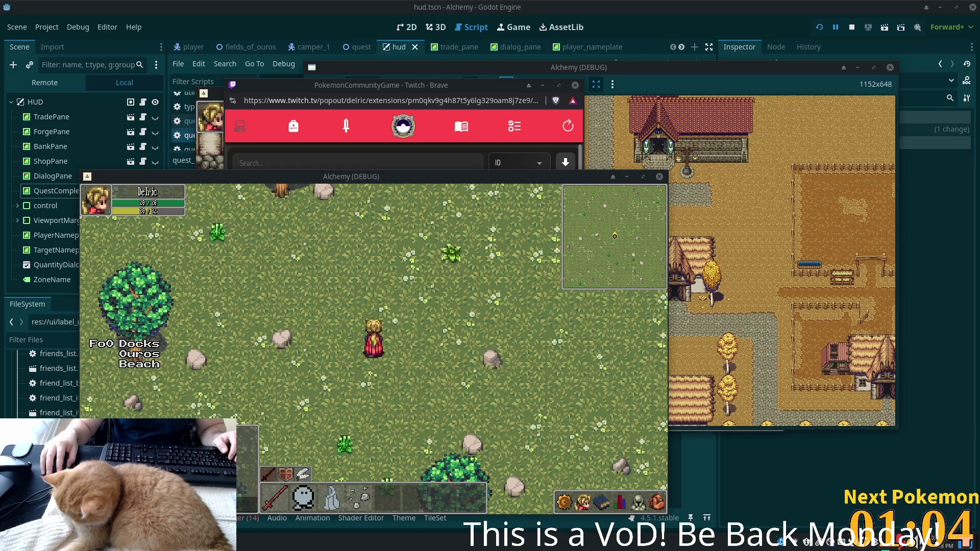
pyautogui.moveTo(979, 132)
pyautogui.mouseDown()
pyautogui.moveTo(822, 131)
pyautogui.moveTo(843, 132)
pyautogui.mouseUp()
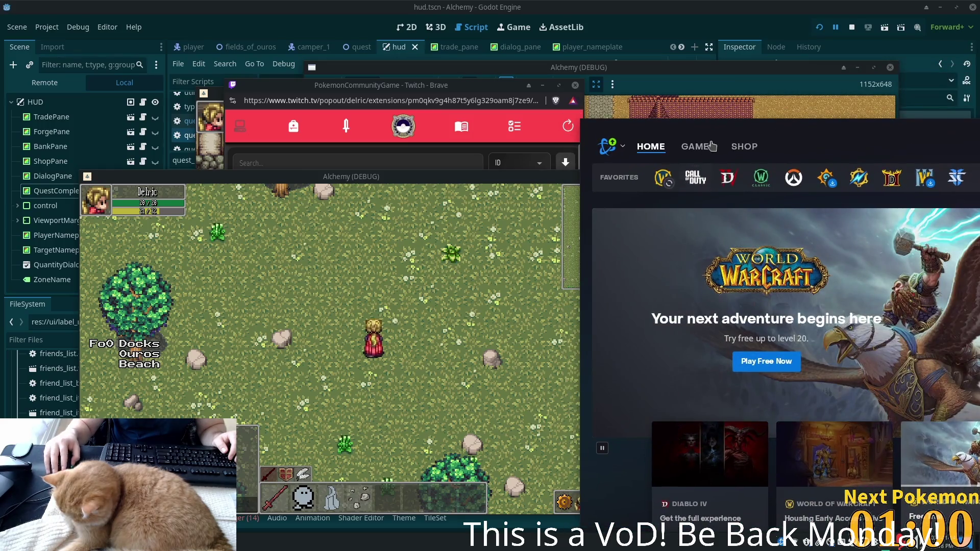
pyautogui.moveTo(712, 146); pyautogui.dragTo(708, 113)
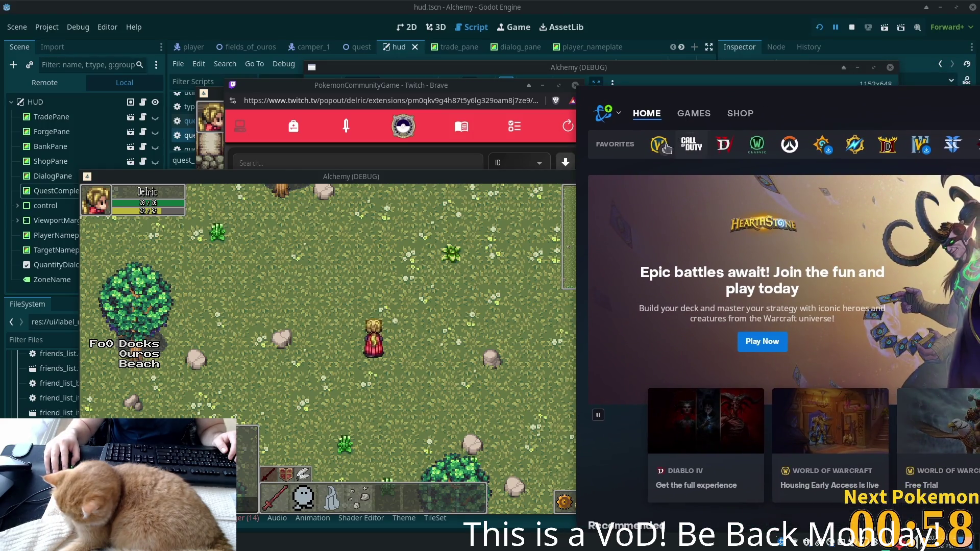
# On the World of Warcraft page, select the main account and Burning Crusade Anniversary.
pyautogui.click(660, 145)
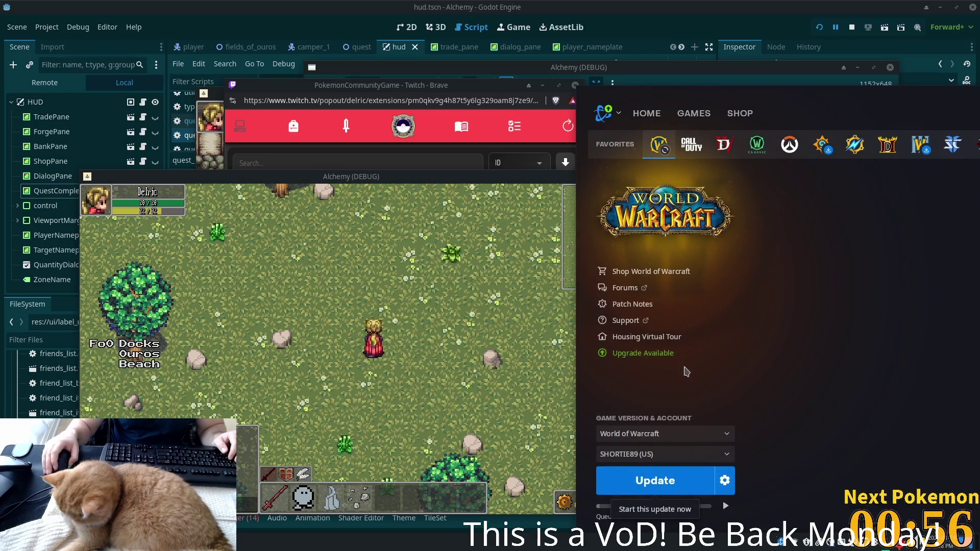
pyautogui.click(694, 435)
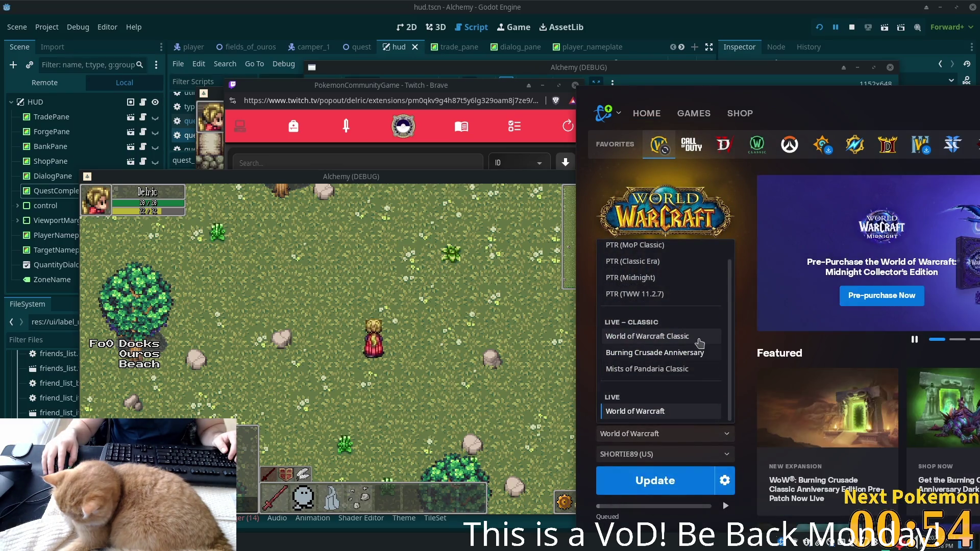
pyautogui.click(700, 356)
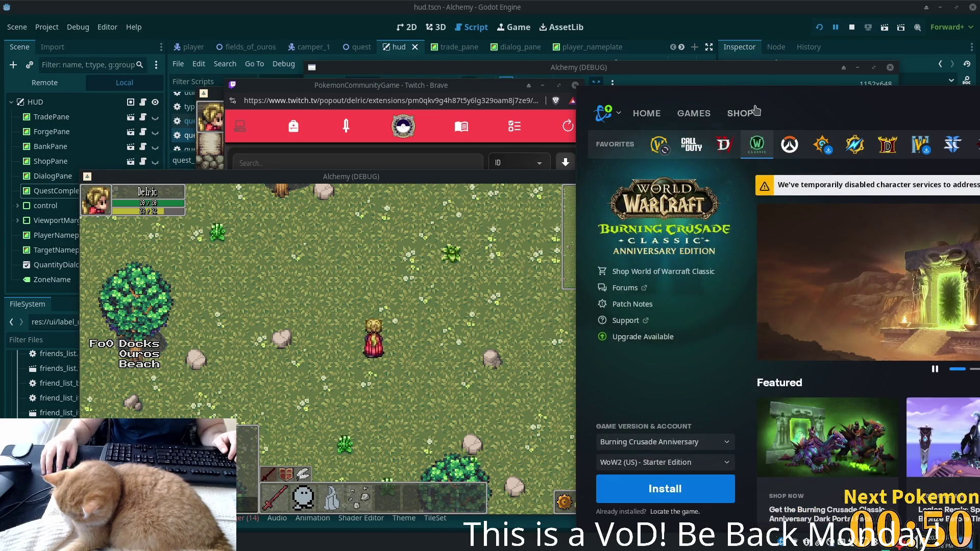
pyautogui.moveTo(751, 96)
pyautogui.mouseDown()
pyautogui.moveTo(752, 50)
pyautogui.moveTo(810, 287)
pyautogui.moveTo(774, 92)
pyautogui.moveTo(739, 39)
pyautogui.mouseUp()
pyautogui.moveTo(800, 132)
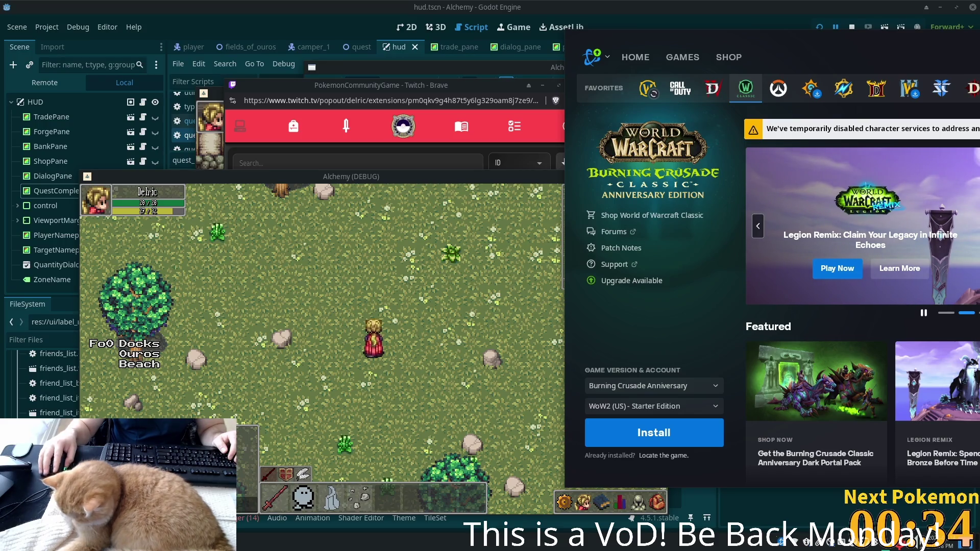
pyautogui.click(668, 409)
pyautogui.click(668, 351)
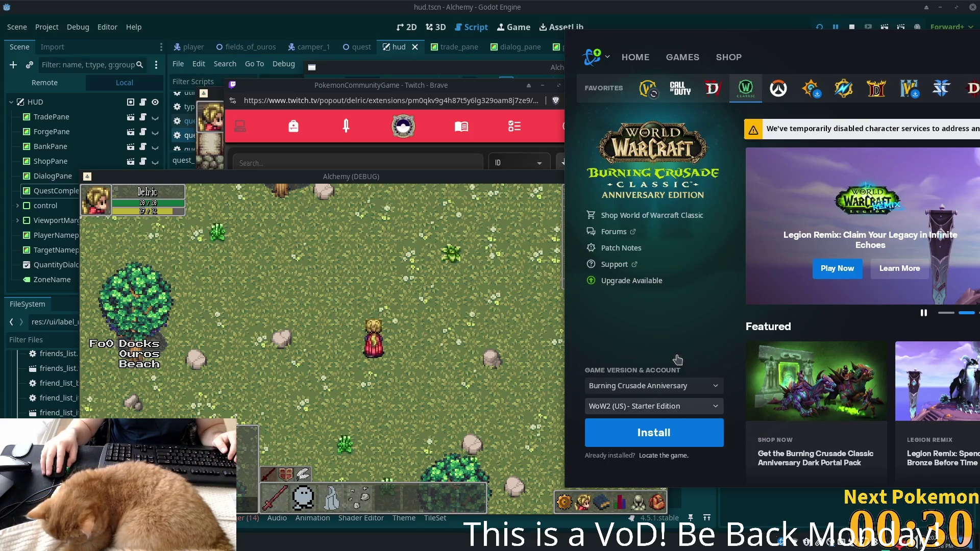
pyautogui.click(646, 388)
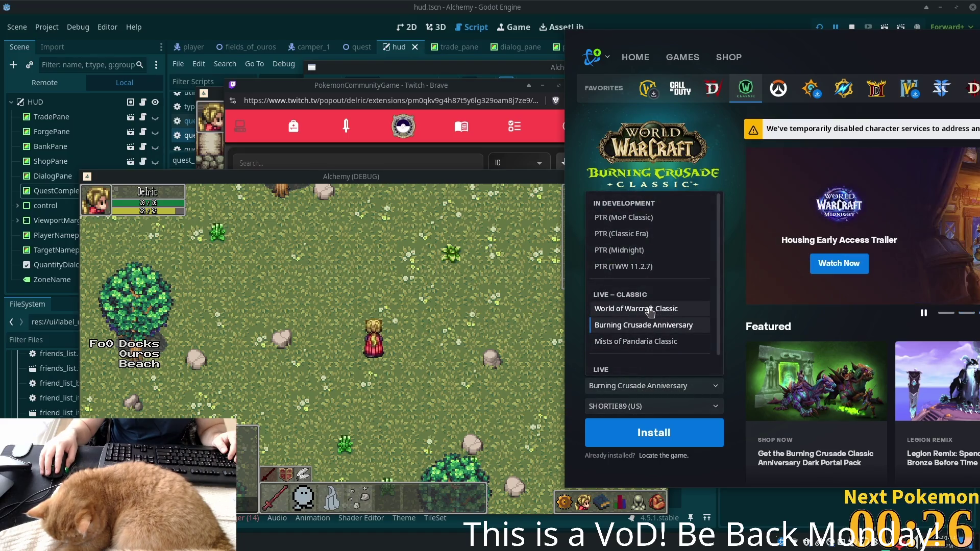
pyautogui.click(650, 309)
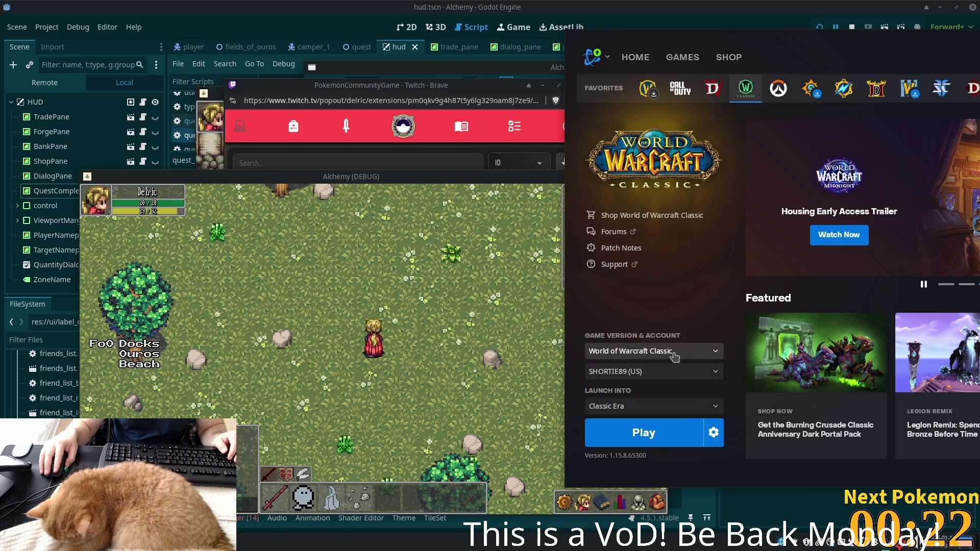
pyautogui.click(709, 353)
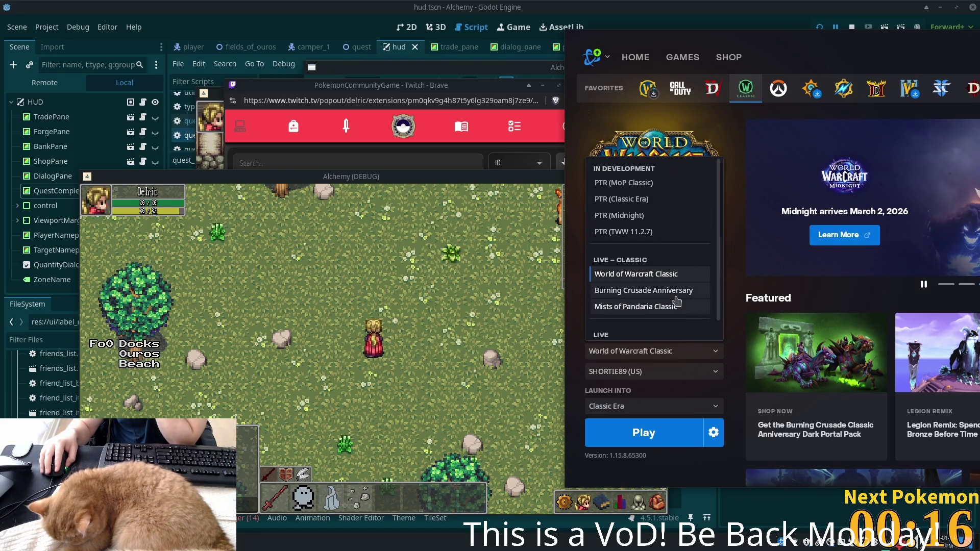
pyautogui.click(675, 296)
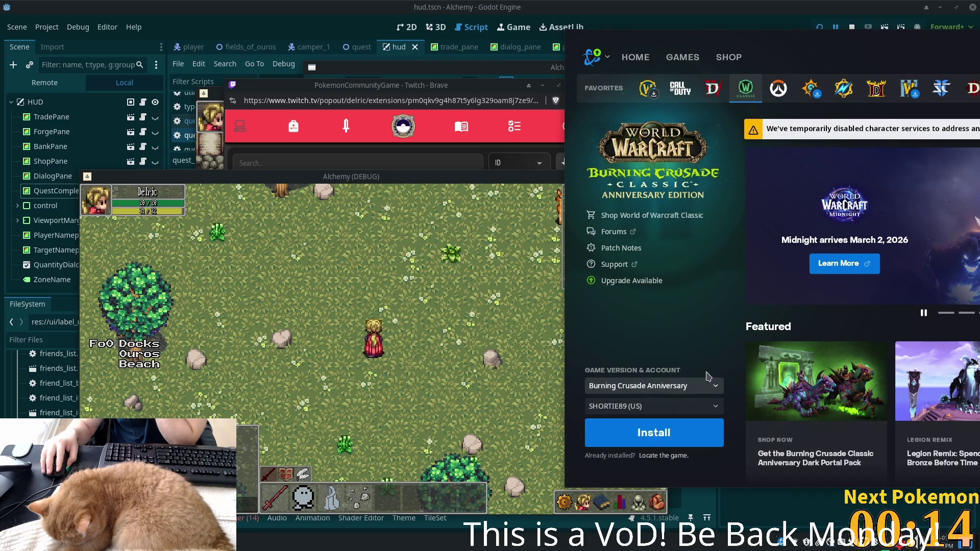
# Install Burning Crusade Anniversary with Create Desktop Shortcut unchecked.
pyautogui.click(679, 436)
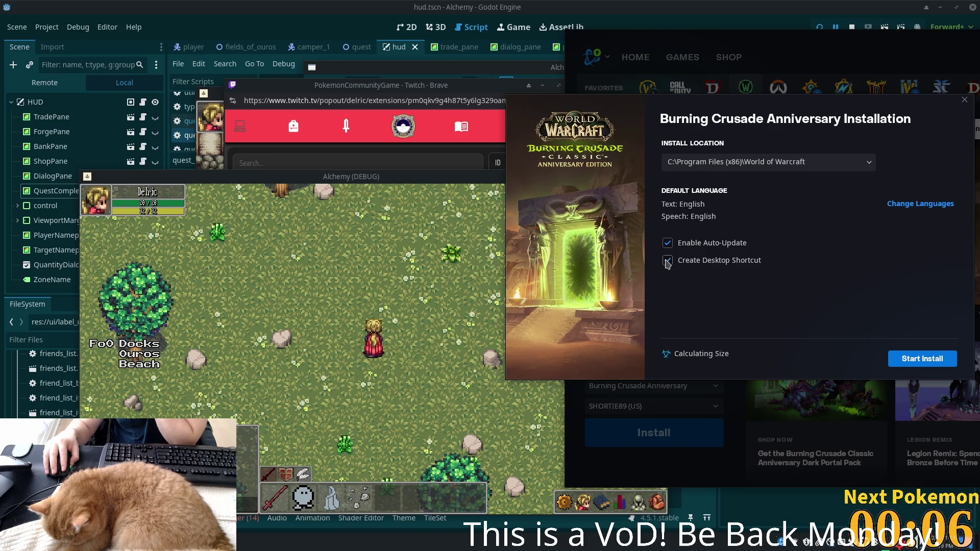
pyautogui.click(667, 262)
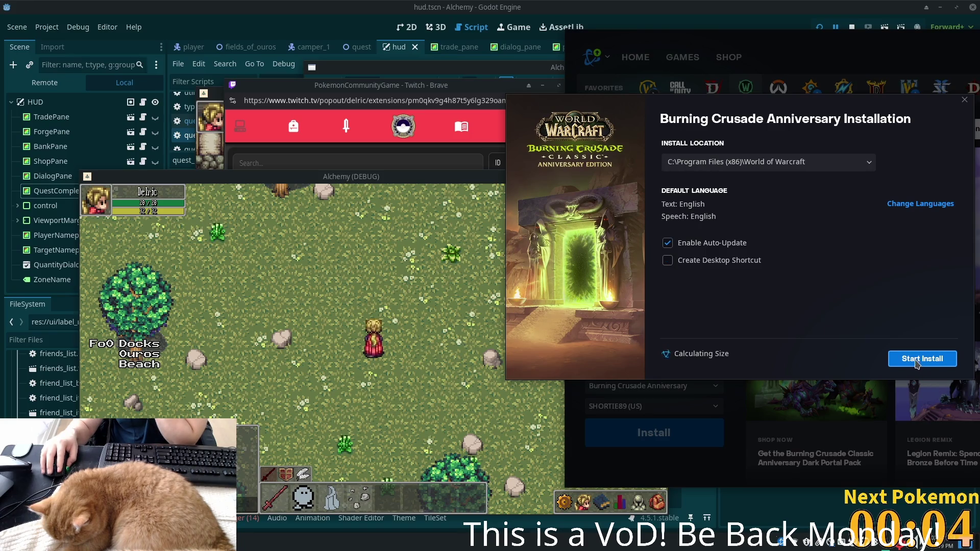
pyautogui.click(916, 359)
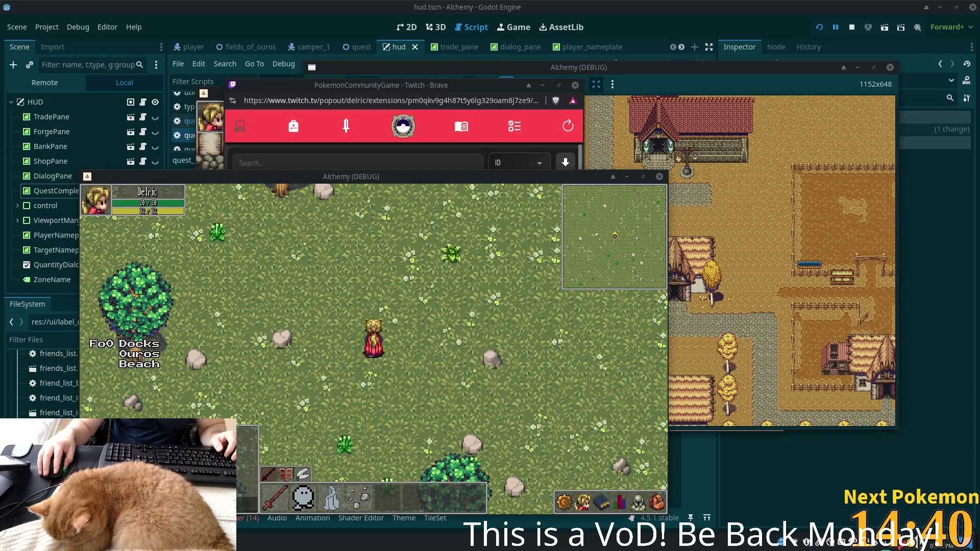
pyautogui.press('w')
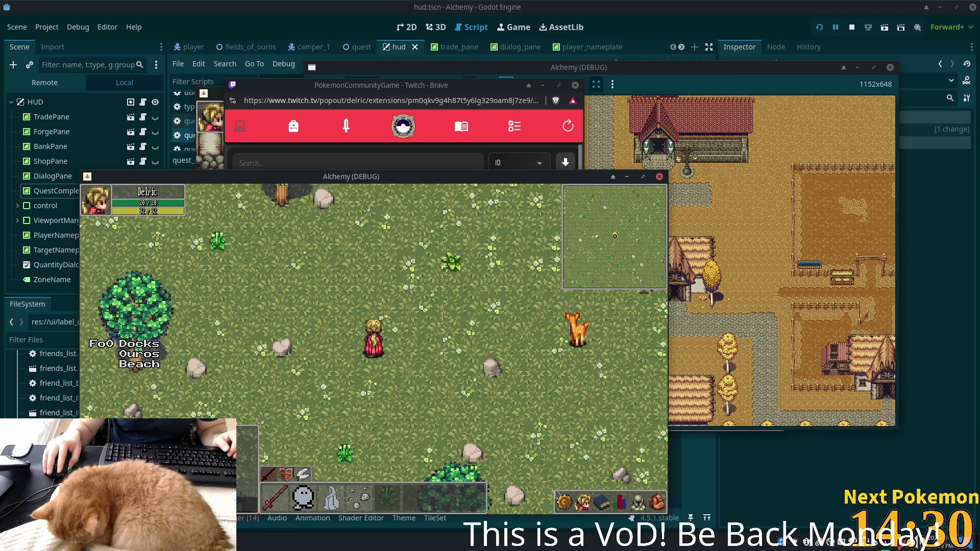
pyautogui.click(564, 503)
pyautogui.click(582, 502)
pyautogui.click(601, 503)
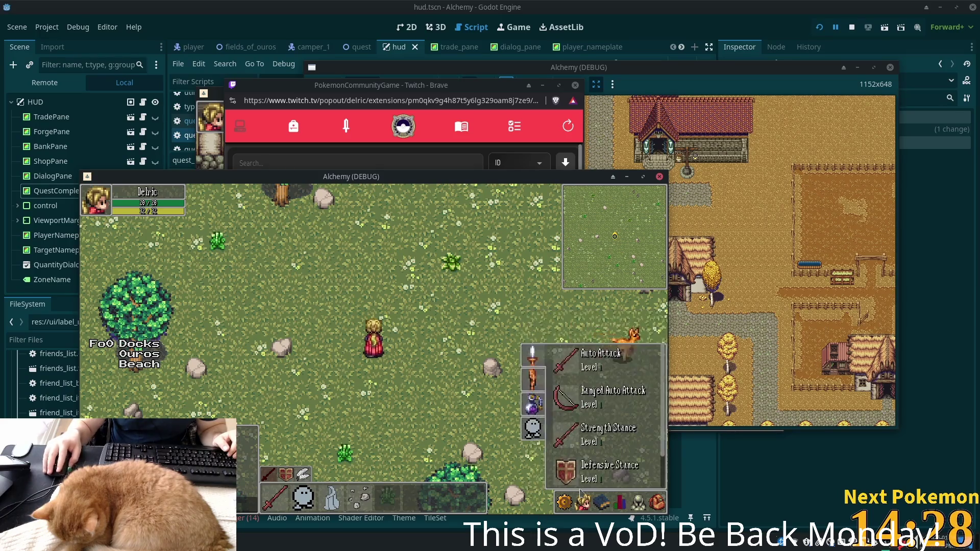
pyautogui.click(601, 504)
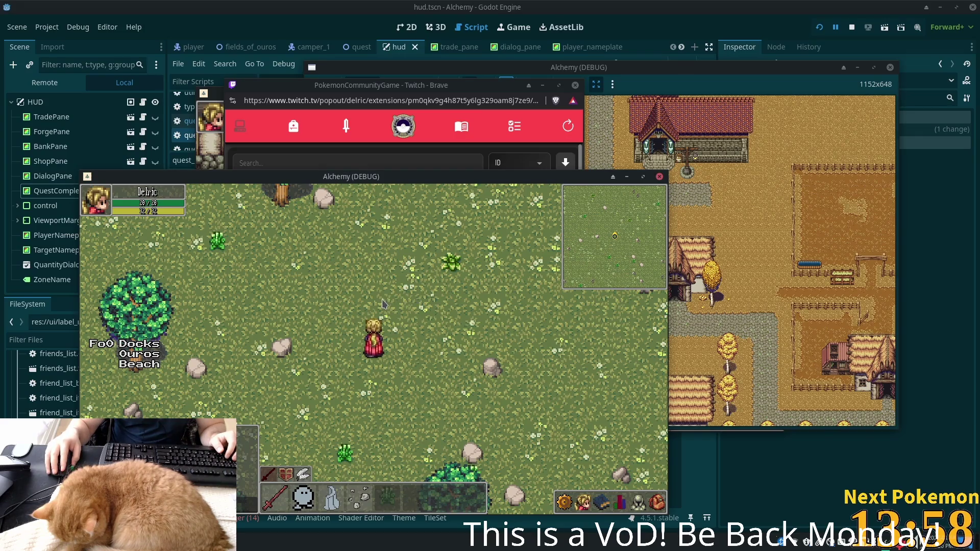
# Walk the character around the running Alchemy game, then leave it to return to the editor.
pyautogui.press('d')
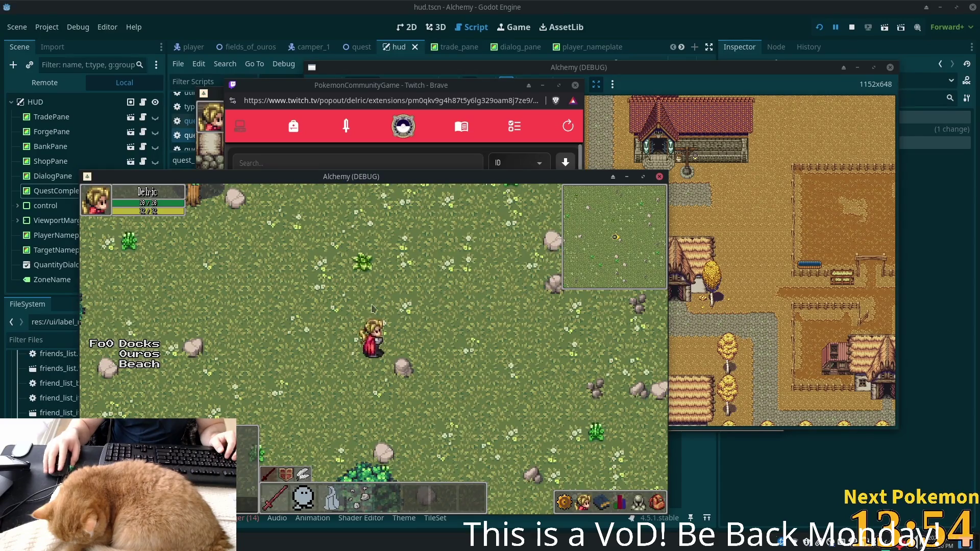
pyautogui.press('w')
pyautogui.press('d')
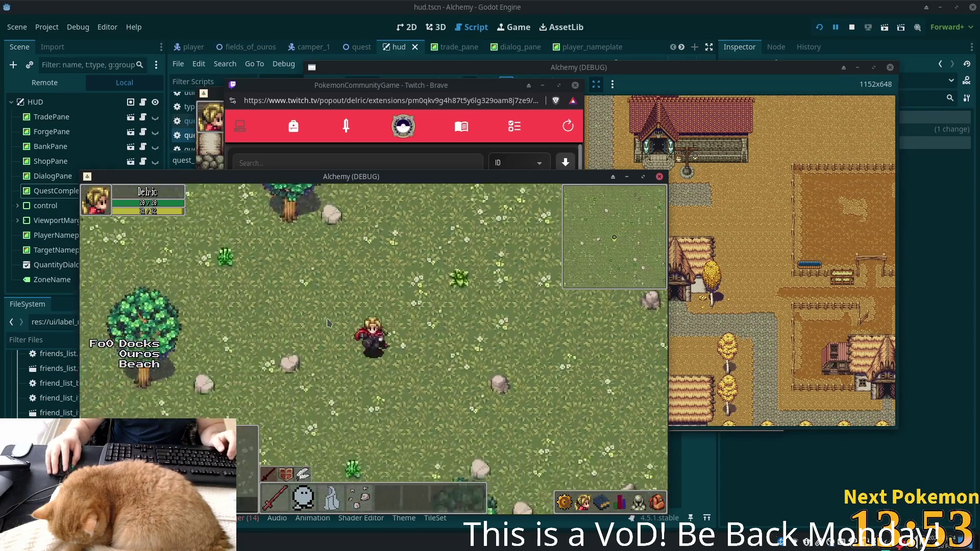
pyautogui.press('s')
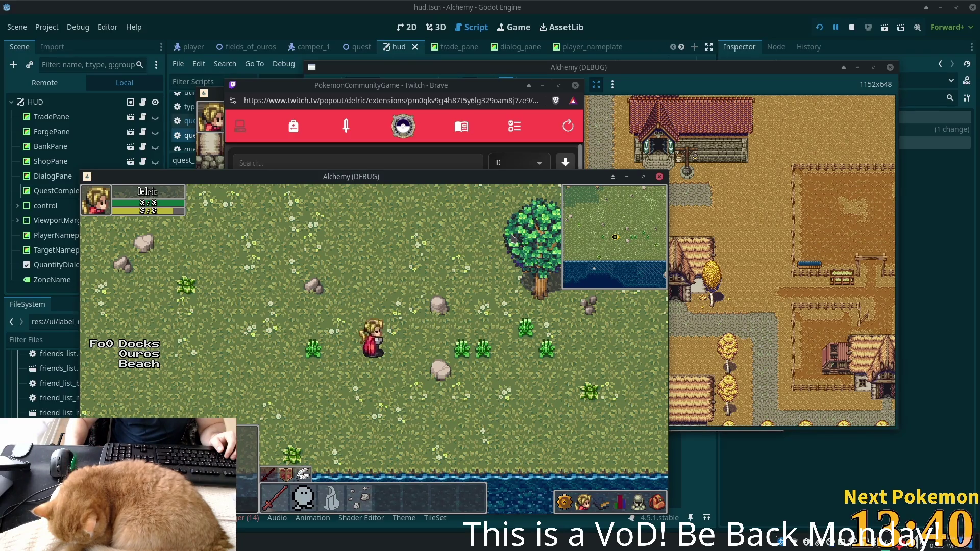
pyautogui.press('Right')
pyautogui.press('Down')
pyautogui.press('Up')
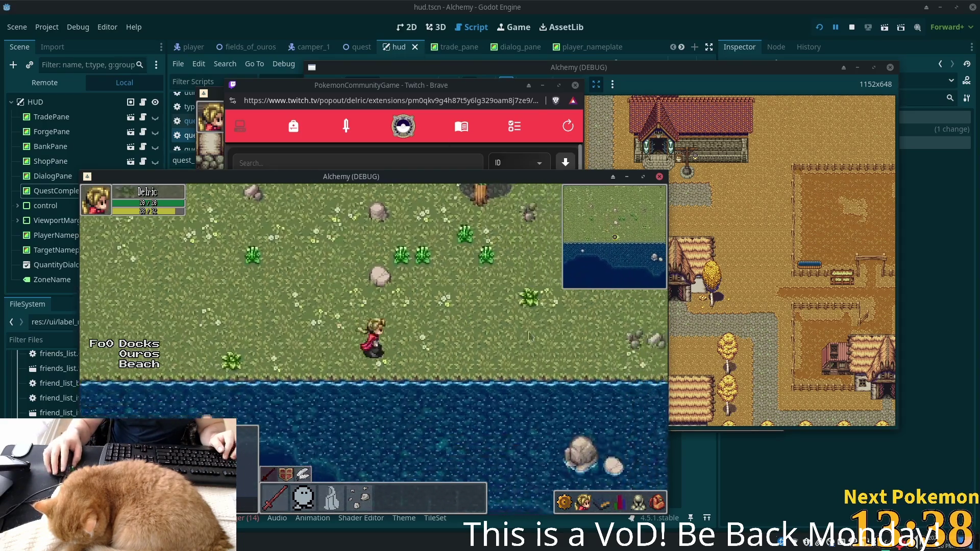
pyautogui.press('Up')
pyautogui.press('Left')
pyautogui.hotkey('alt', 'Tab')
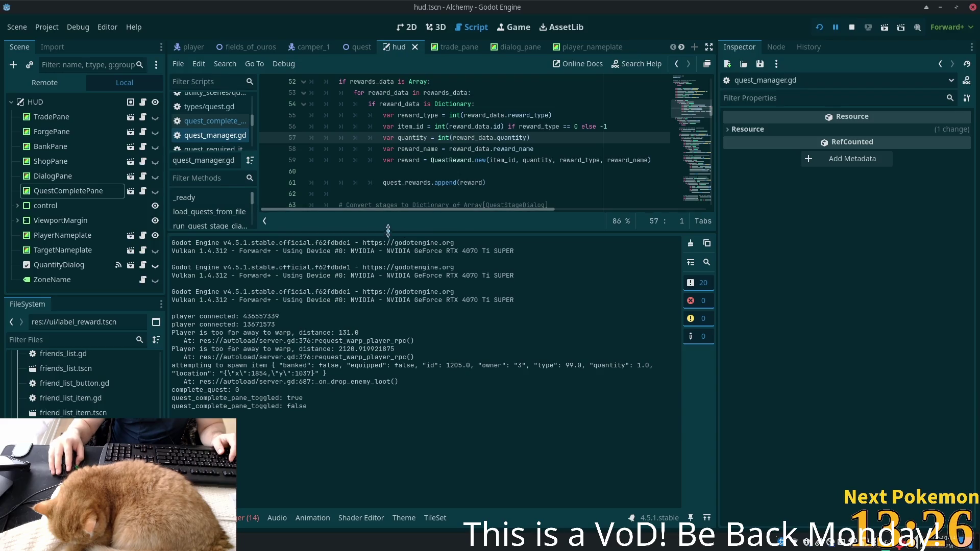
# Make the script area taller and switch to the 2D view of the HUD scene.
pyautogui.moveTo(388, 233); pyautogui.dragTo(389, 380)
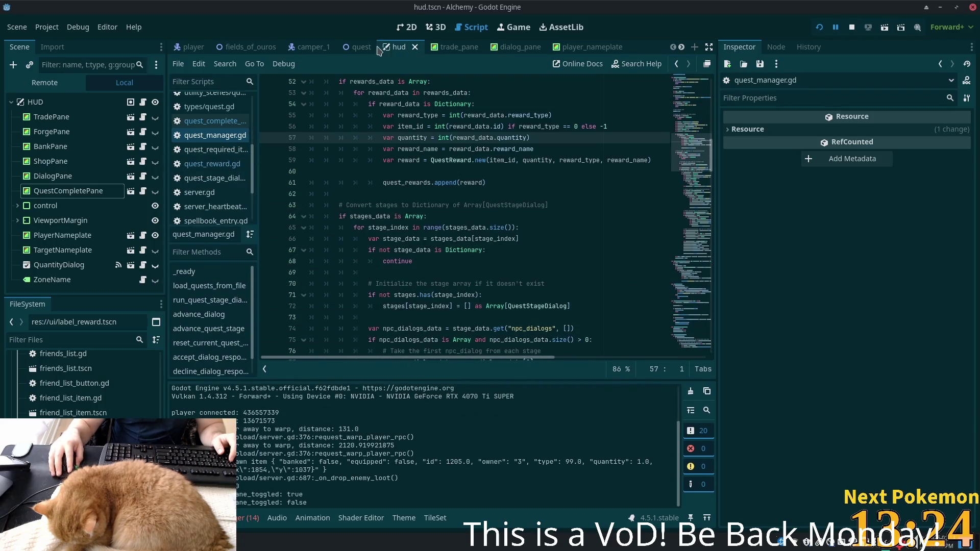
pyautogui.click(408, 24)
pyautogui.scroll(-5, 516, 241)
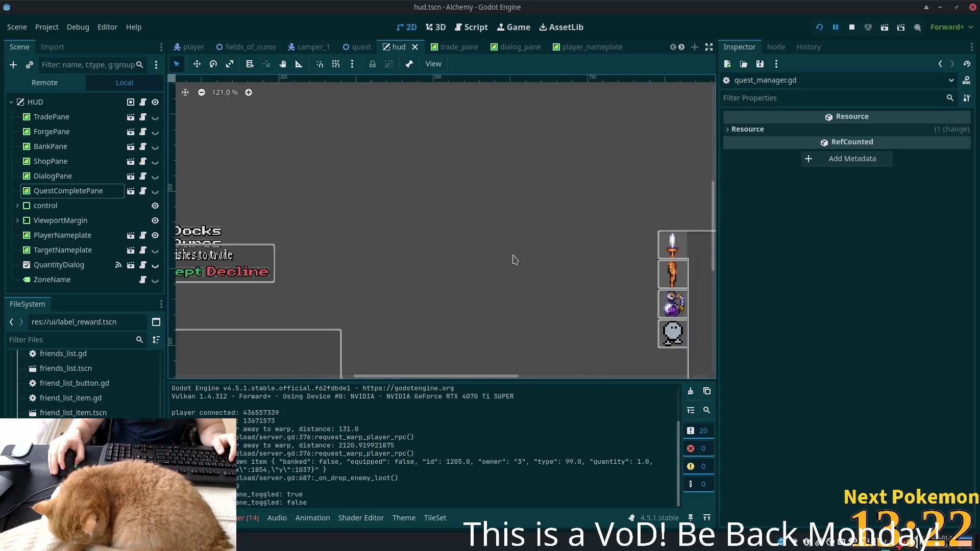
pyautogui.scroll(3, 444, 221)
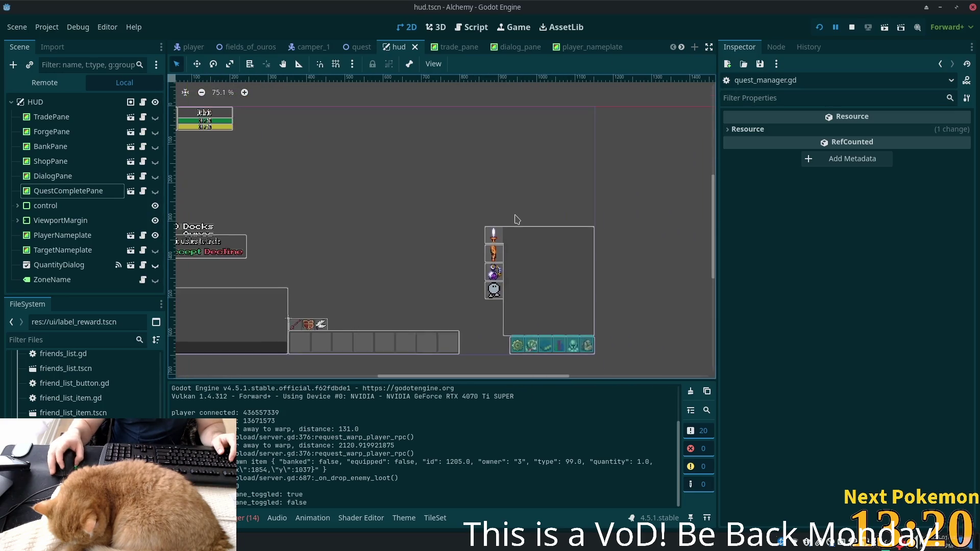
# Inspect the TradePane, ForgePane, ShopPane, DialogPane and QuestCompletePane nodes in the HUD tree.
pyautogui.click(91, 117)
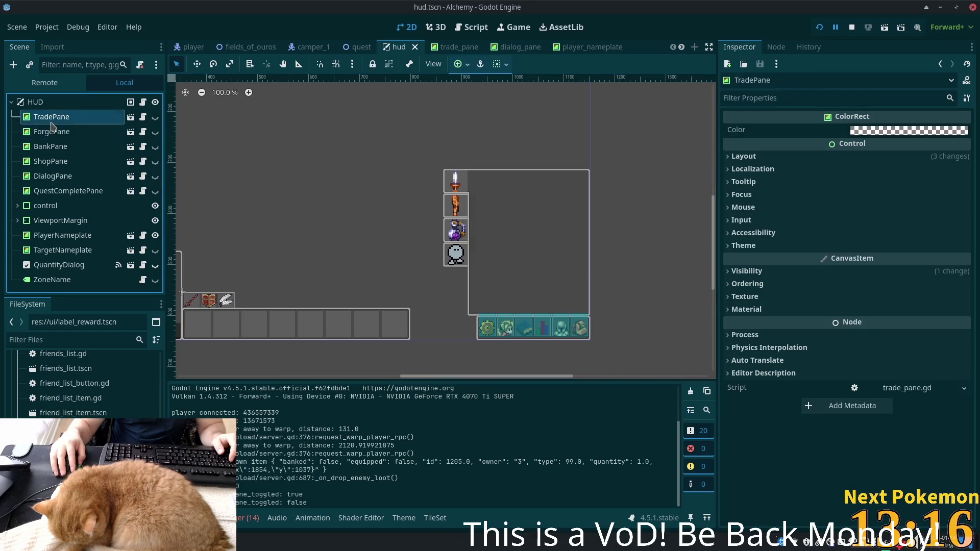
pyautogui.click(155, 117)
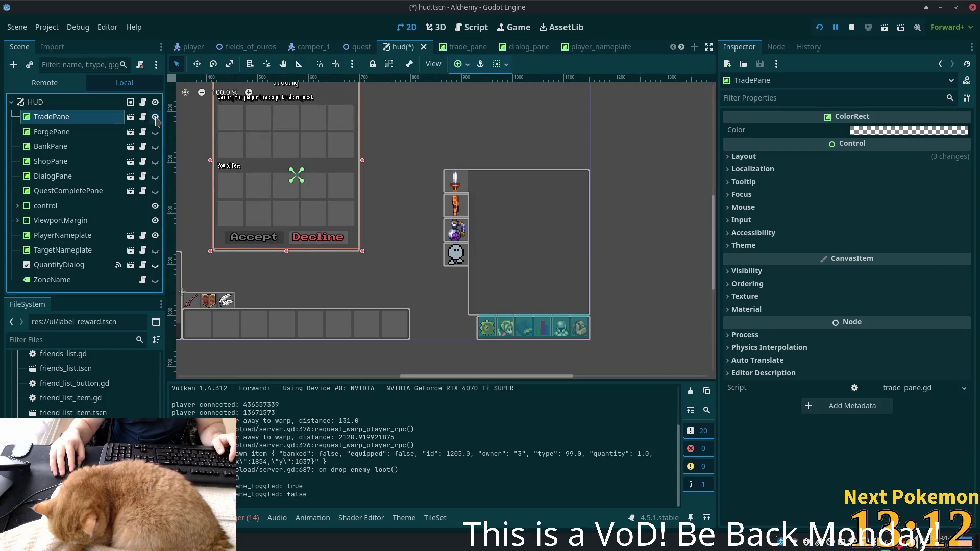
pyautogui.click(156, 117)
pyautogui.click(82, 131)
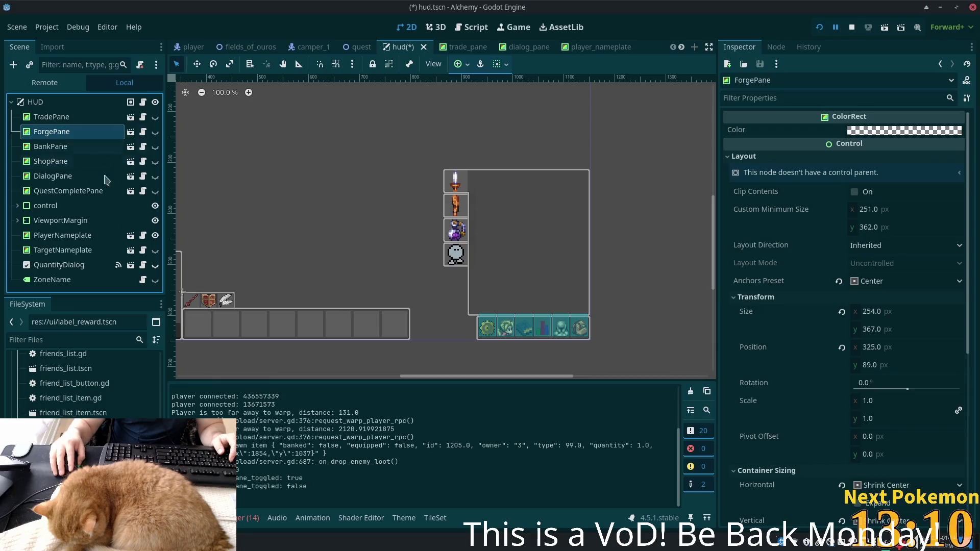
pyautogui.click(66, 161)
pyautogui.click(67, 176)
pyautogui.click(70, 191)
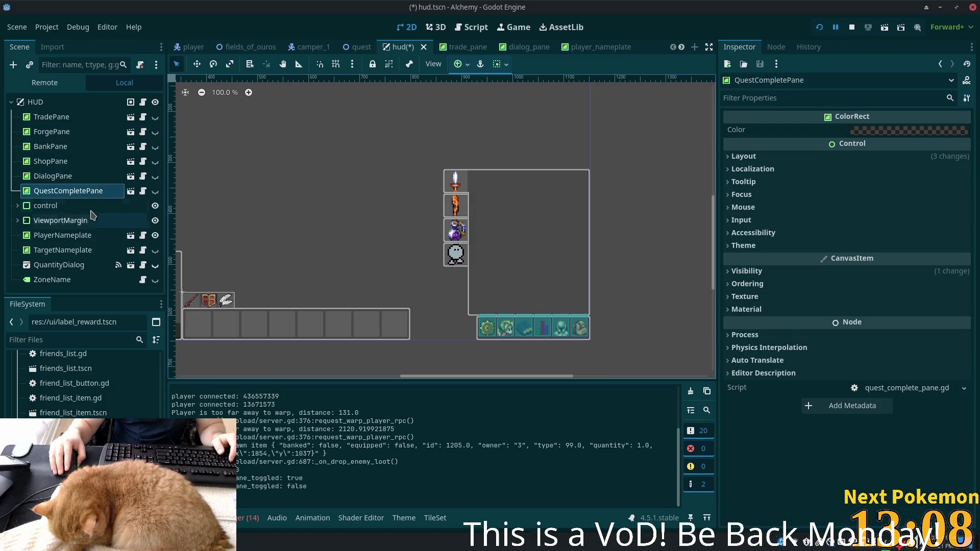
pyautogui.click(18, 206)
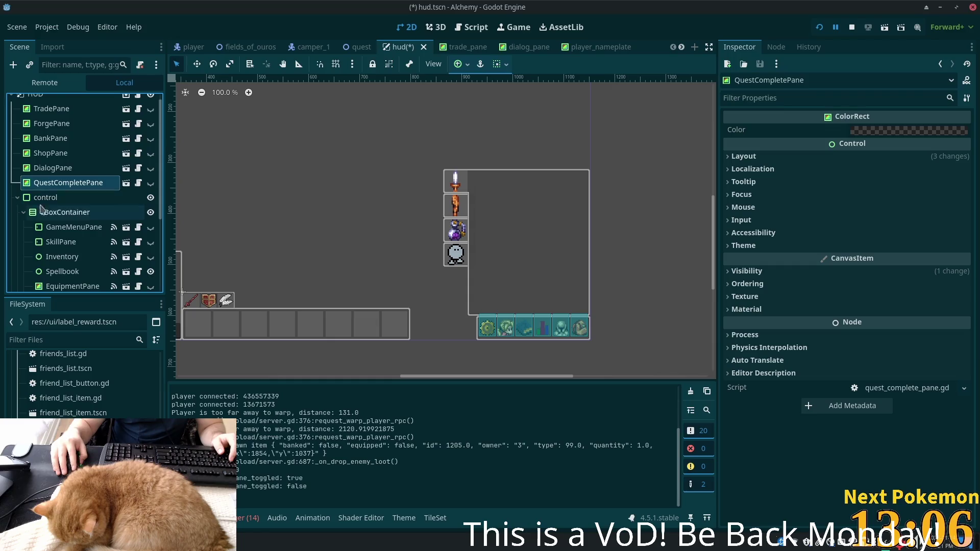
pyautogui.scroll(-3, 61, 204)
# Toggle SkillPane's visibility, then open its skill_pane.tscn scene in the editor.
pyautogui.click(61, 144)
pyautogui.click(150, 144)
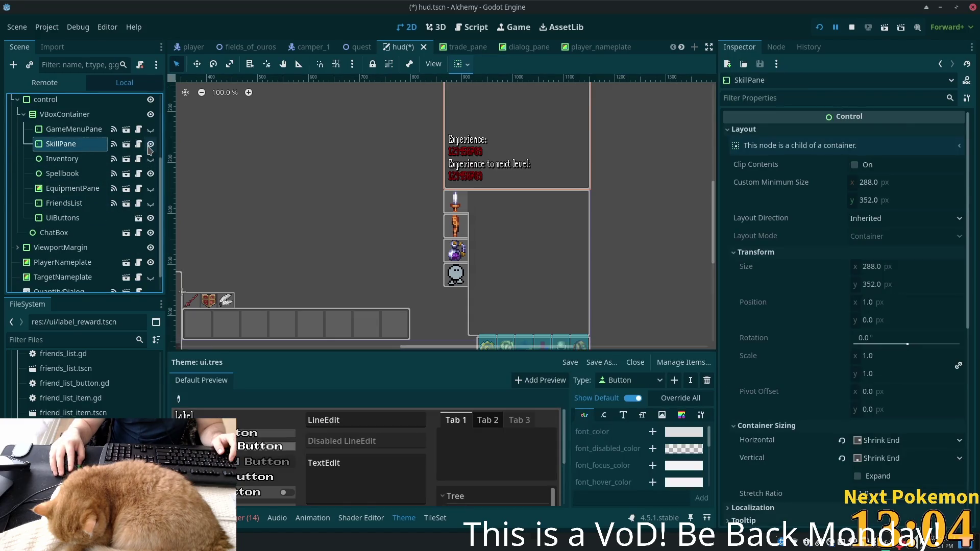
pyautogui.click(150, 145)
pyautogui.click(150, 144)
pyautogui.click(150, 145)
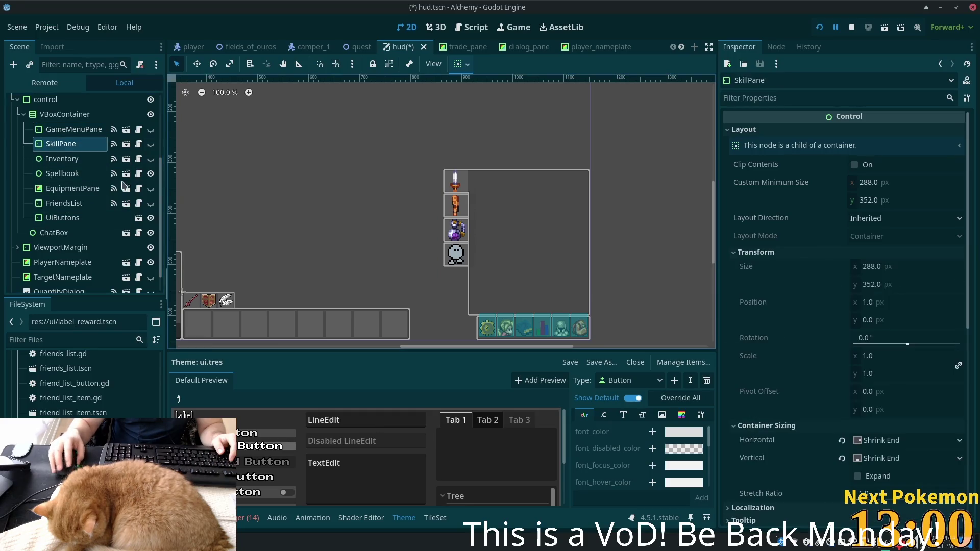
pyautogui.scroll(4, 97, 204)
pyautogui.click(126, 242)
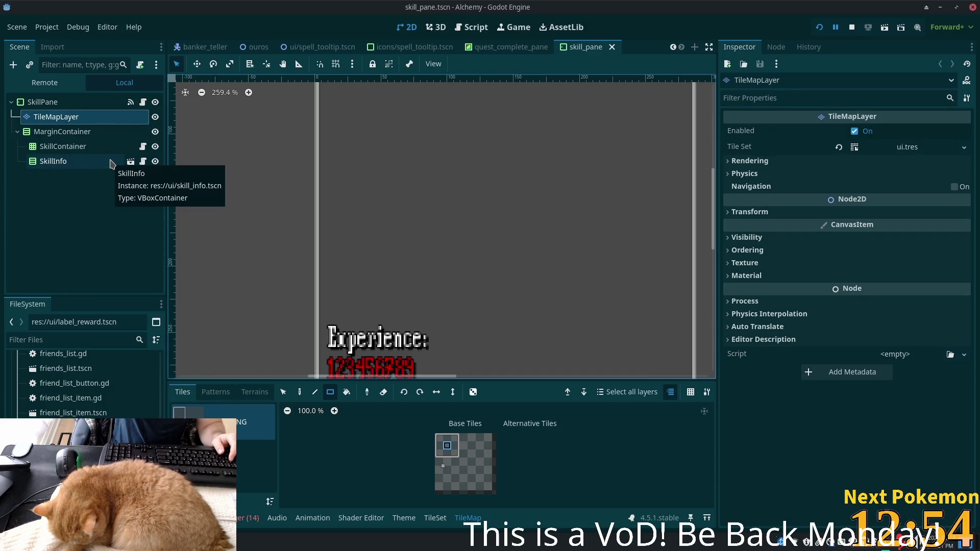
# Filter the FileSystem dock for 'skill_pane'.
pyautogui.click(74, 102)
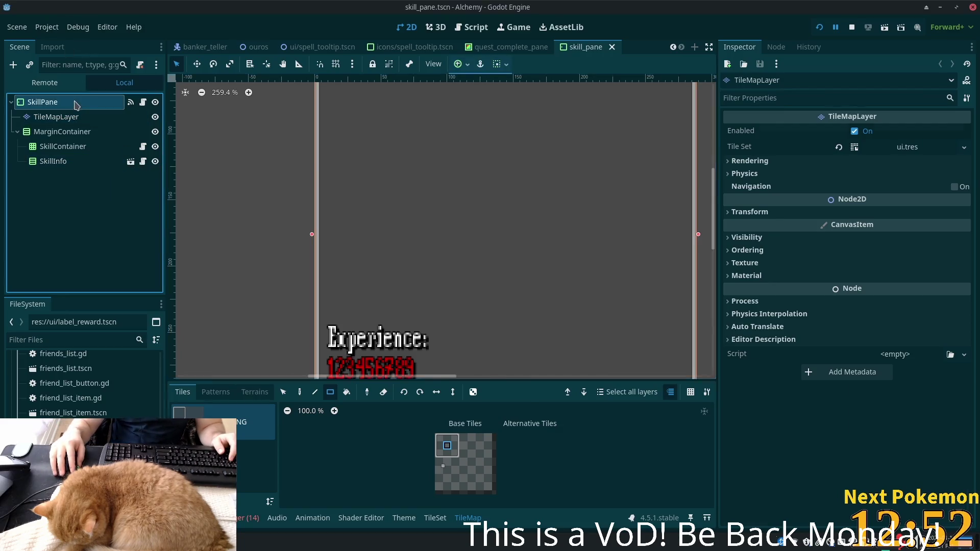
pyautogui.click(70, 342)
pyautogui.write('ski')
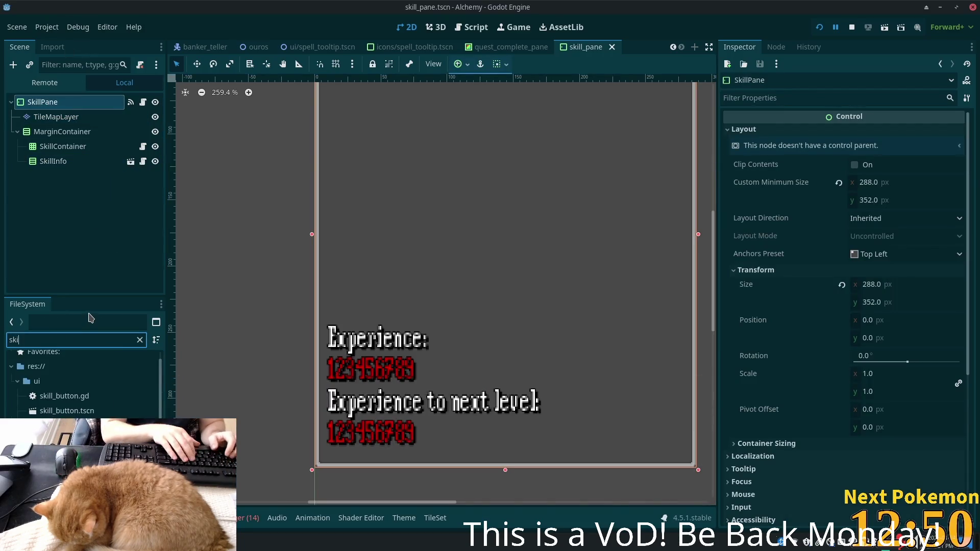
pyautogui.write('llpane')
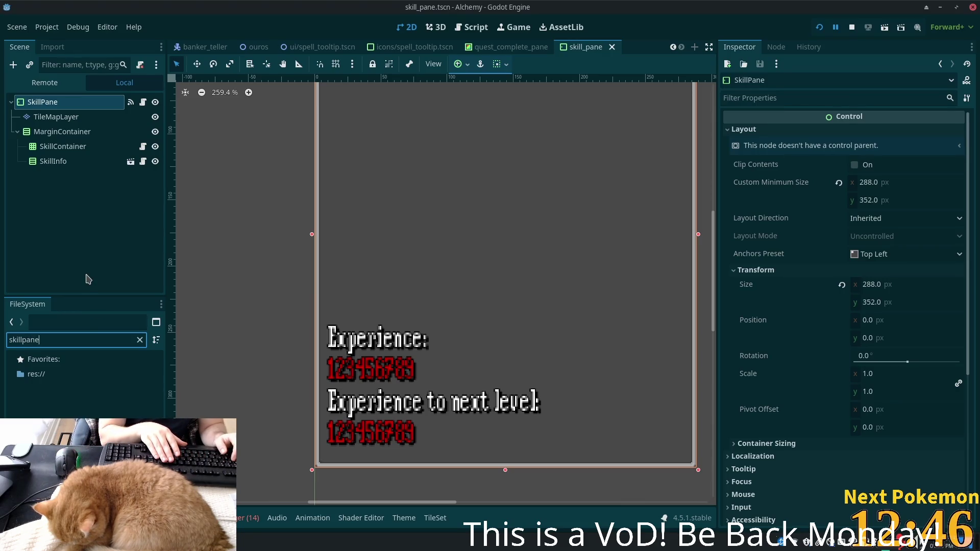
pyautogui.press('BackSpace')
pyautogui.press('BackSpace')
pyautogui.press('BackSpace')
pyautogui.press('BackSpace')
pyautogui.write('_pane')
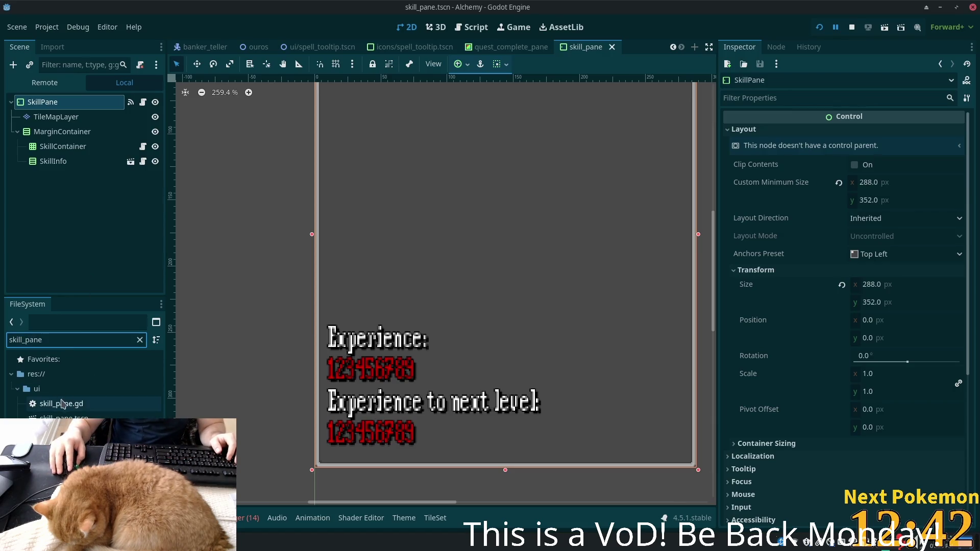
# Select skill_pane.tscn and attempt a Ctrl+D duplicate, dismissing the warning and cancelling.
pyautogui.click(73, 408)
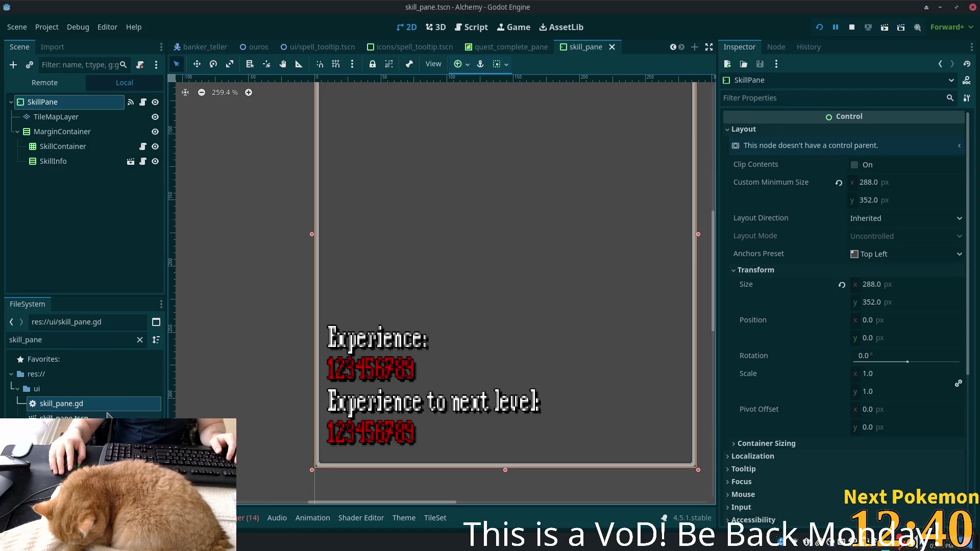
pyautogui.click(154, 418)
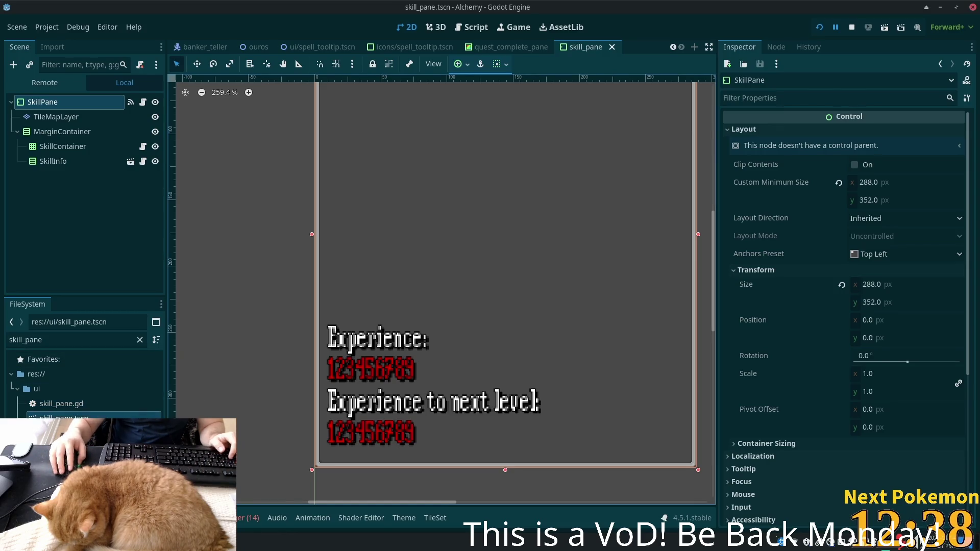
pyautogui.hotkey('ctrl', 'd')
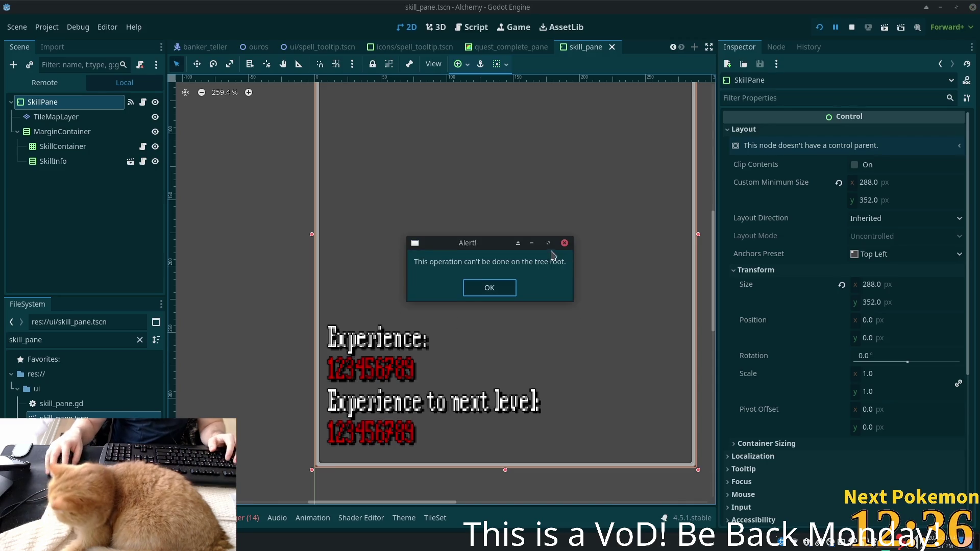
pyautogui.click(509, 286)
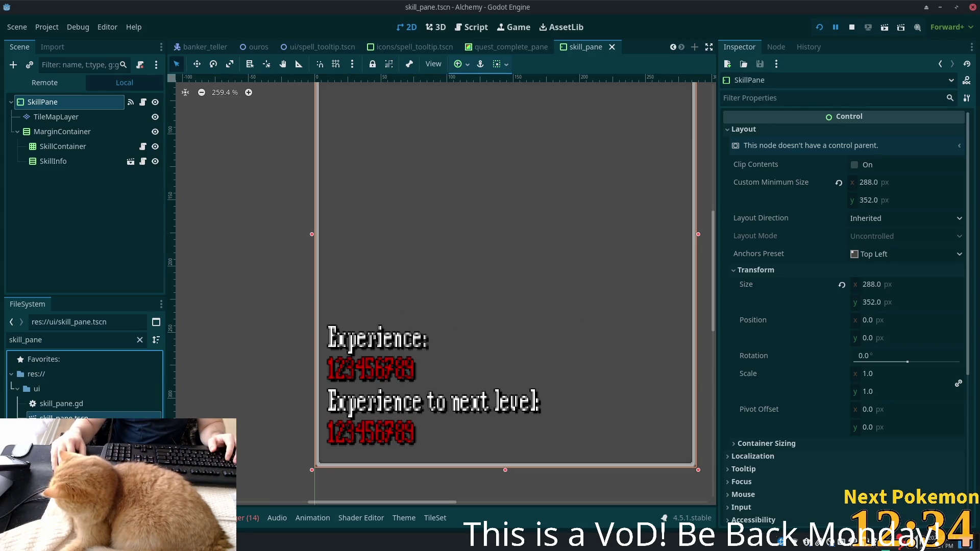
pyautogui.hotkey('ctrl', 'd')
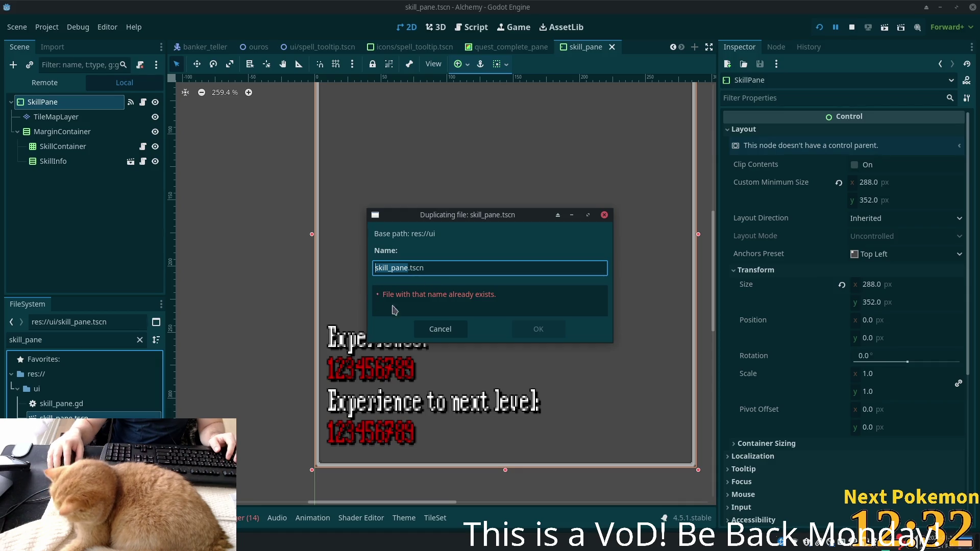
pyautogui.click(439, 330)
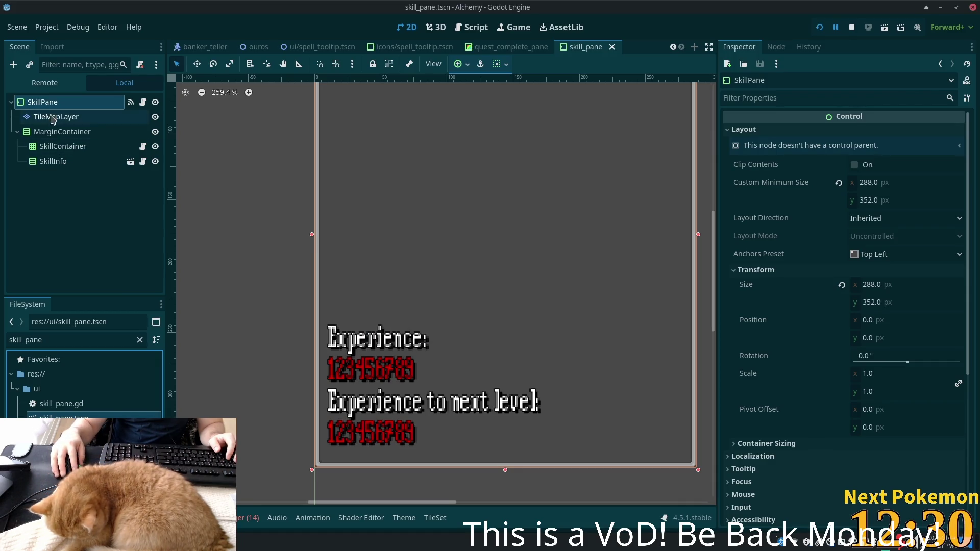
# Select the TileMapLayer node, then reselect skill_pane files in the ui folder.
pyautogui.click(53, 118)
pyautogui.click(81, 368)
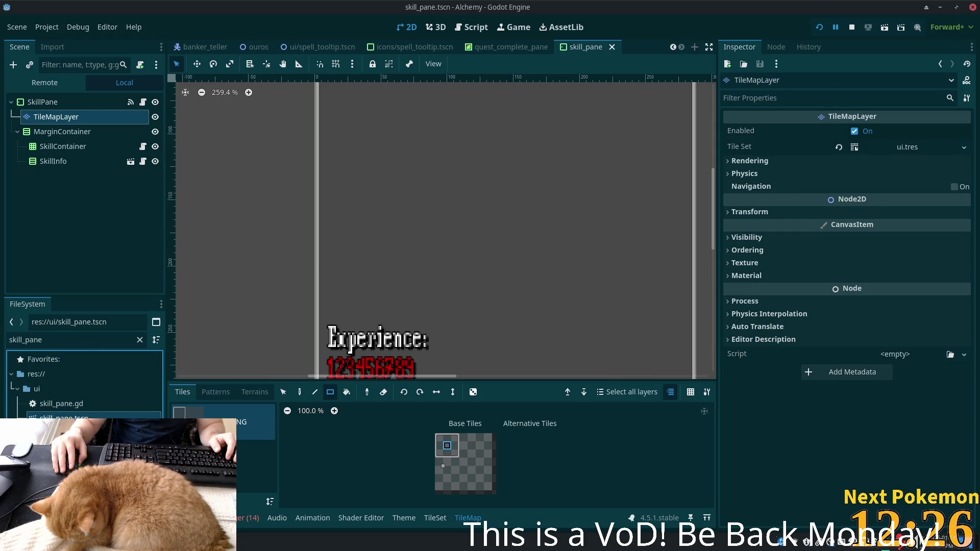
pyautogui.click(91, 418)
pyautogui.click(60, 394)
pyautogui.click(60, 403)
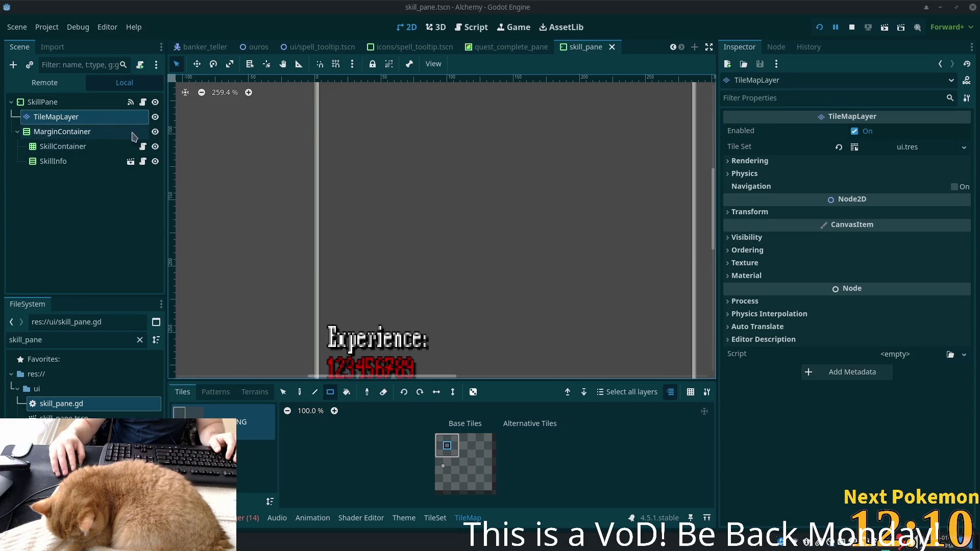
# Duplicate skill_pane.tscn with Ctrl+D and name the copy quest_pane.tscn.
pyautogui.click(62, 418)
pyautogui.hotkey('ctrl', 'd')
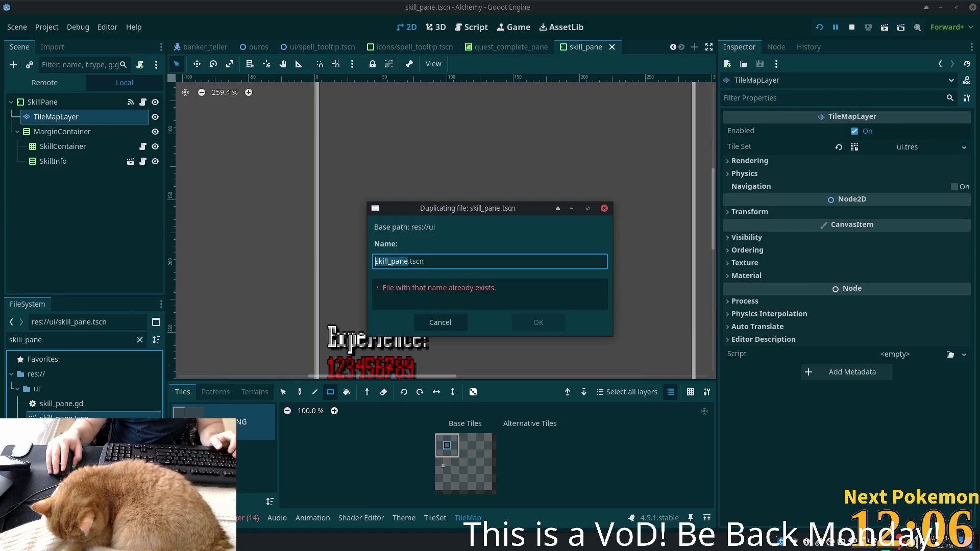
pyautogui.write('quest_pane')
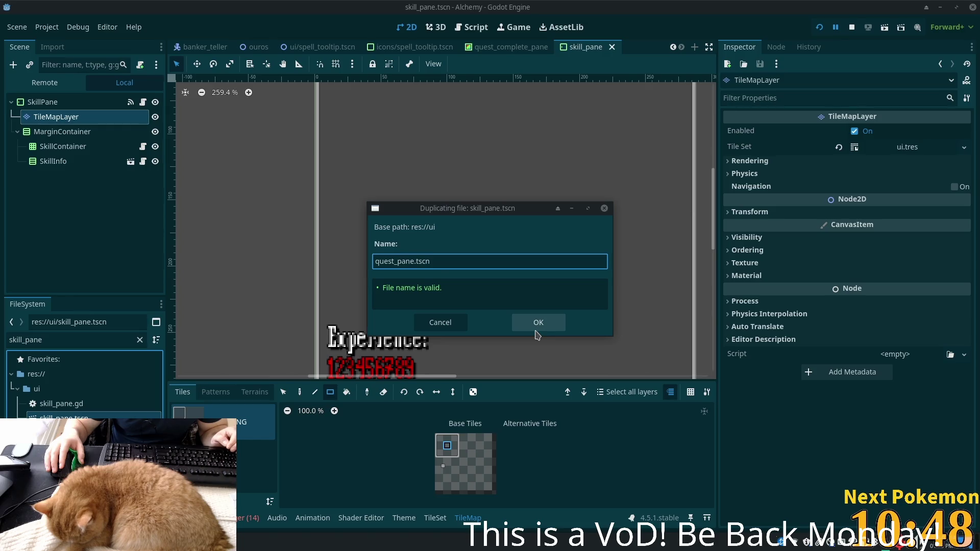
pyautogui.click(537, 331)
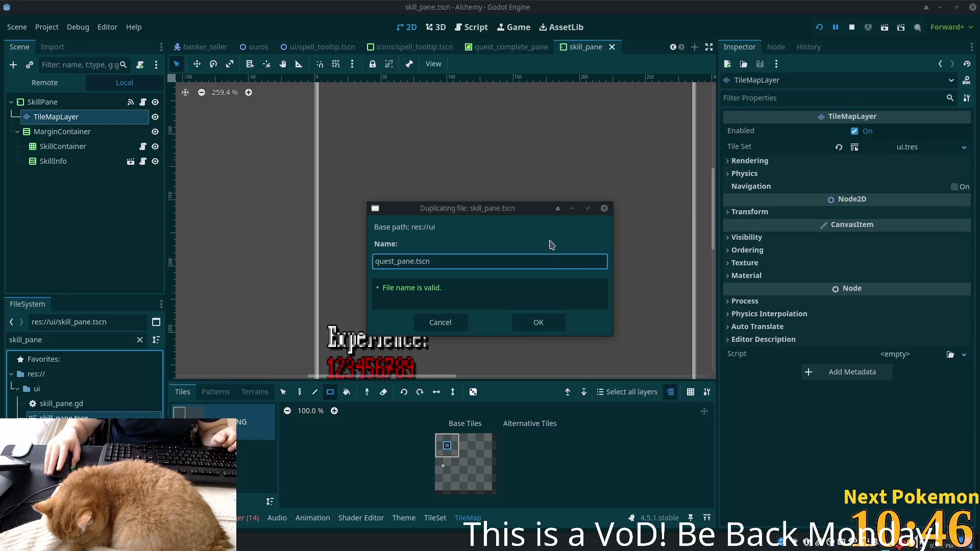
pyautogui.click(535, 325)
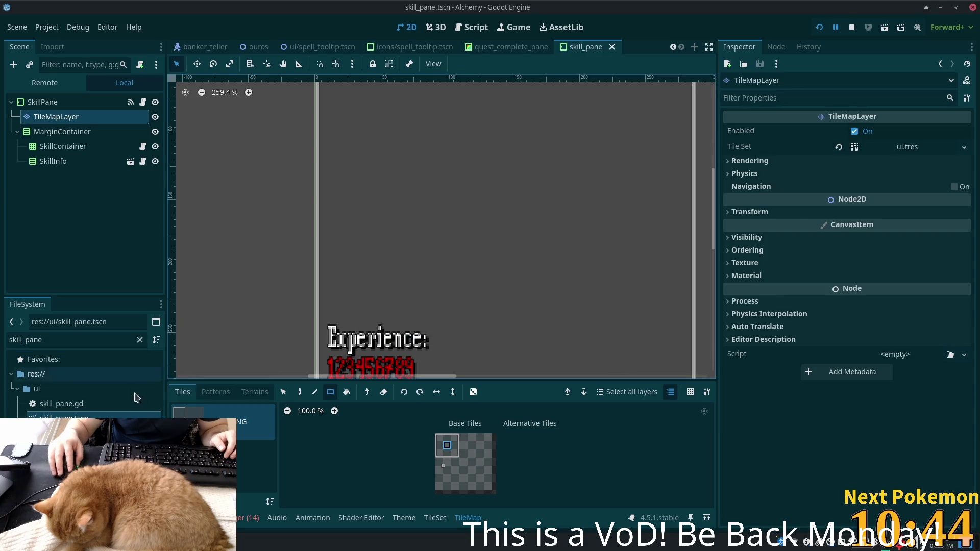
# Filter the FileSystem for quest_pane and open quest_pane.tscn.
pyautogui.doubleClick(108, 340)
pyautogui.write('qu')
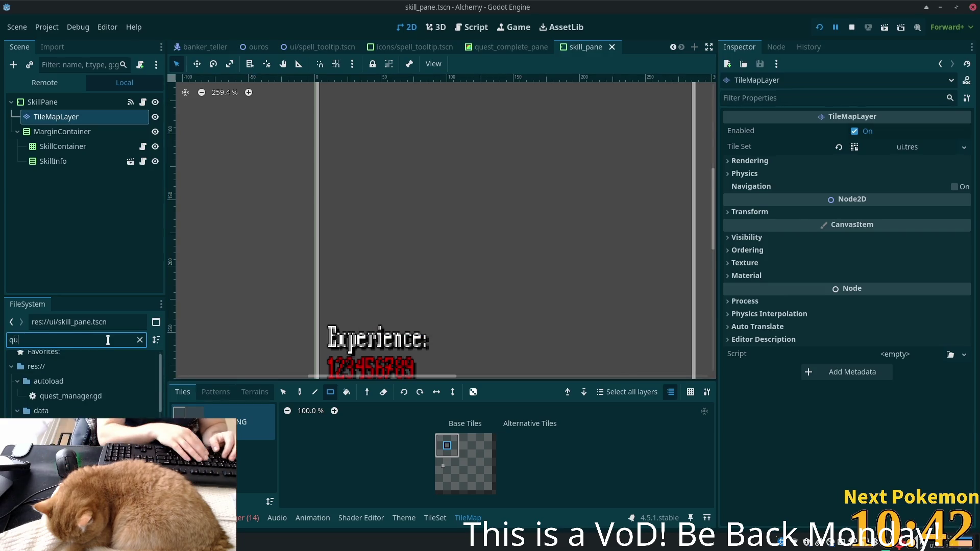
pyautogui.write('est_pane')
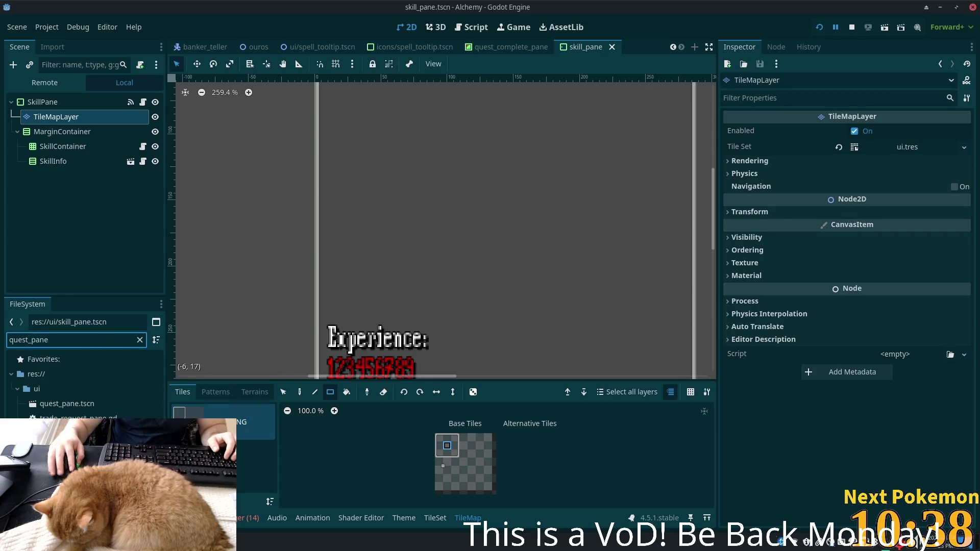
pyautogui.doubleClick(67, 405)
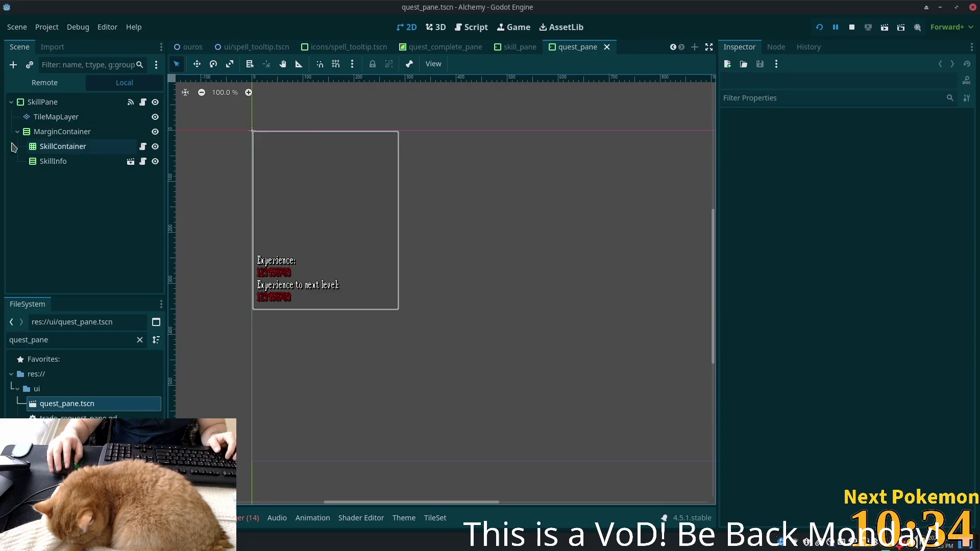
# Rename the scene's root node from SkillPane to QuestPane.
pyautogui.click(41, 102)
pyautogui.click(41, 102)
pyautogui.press('Left')
pyautogui.write('Quest')
pyautogui.press('Return')
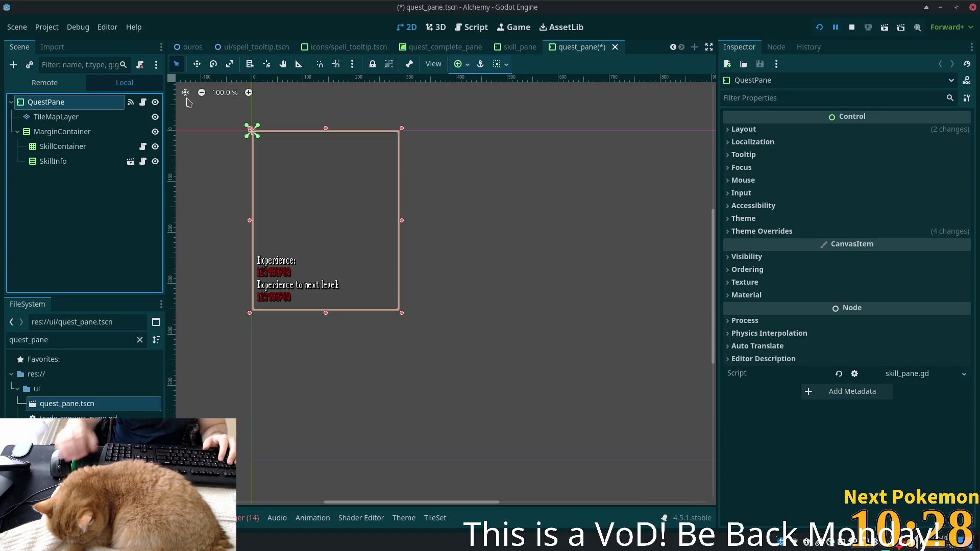
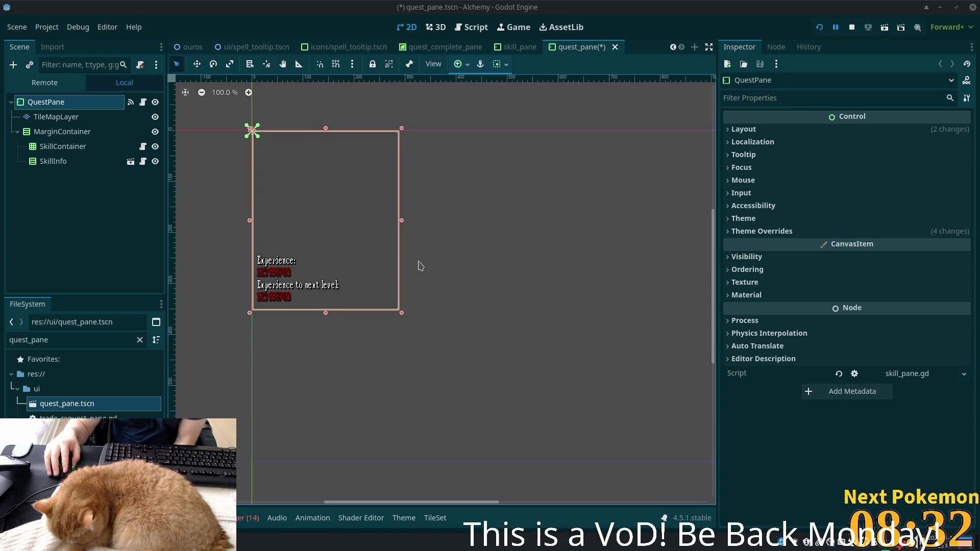
# Delete the SkillContainer and SkillInfo nodes from the quest pane.
pyautogui.click(62, 132)
pyautogui.click(56, 147)
pyautogui.keyDown('ctrl'); pyautogui.click(55, 162); pyautogui.keyUp('ctrl')
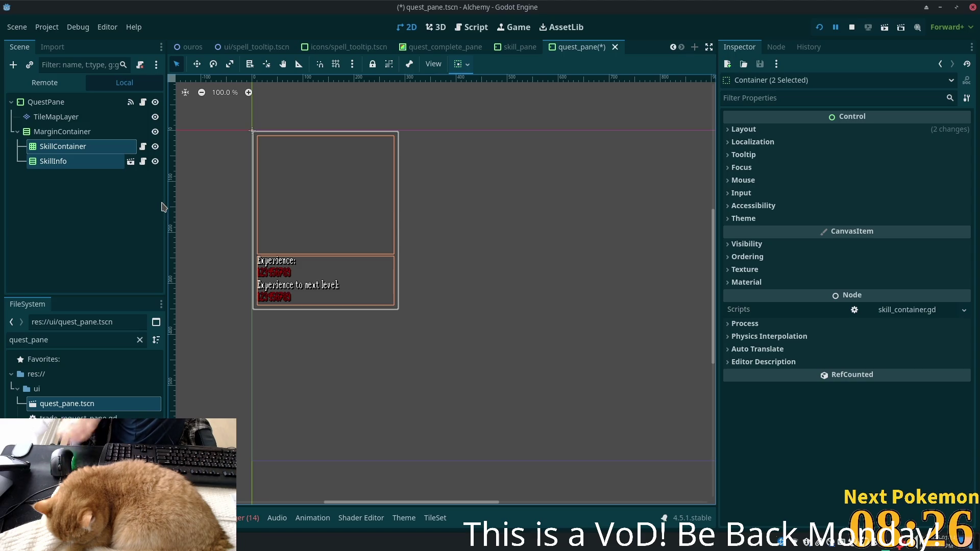
pyautogui.press('Delete')
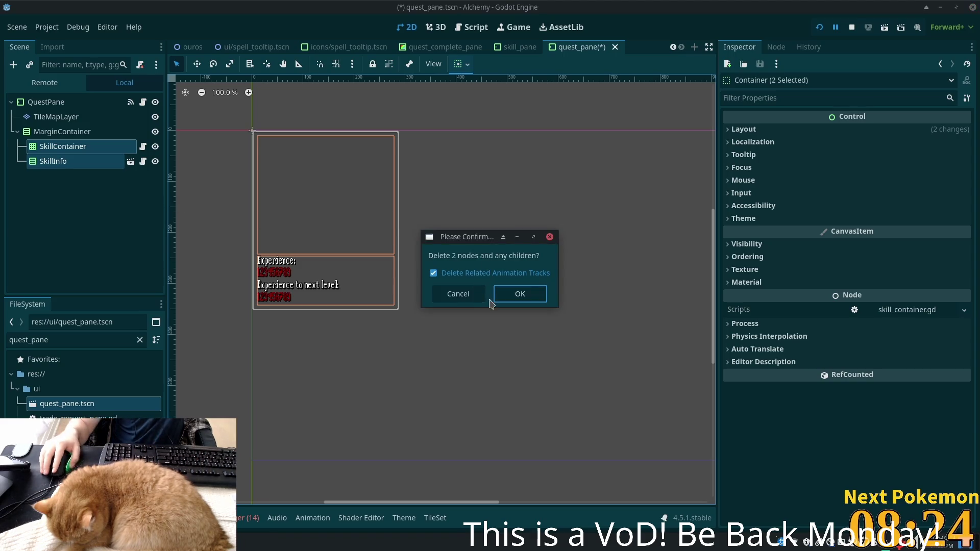
pyautogui.click(500, 296)
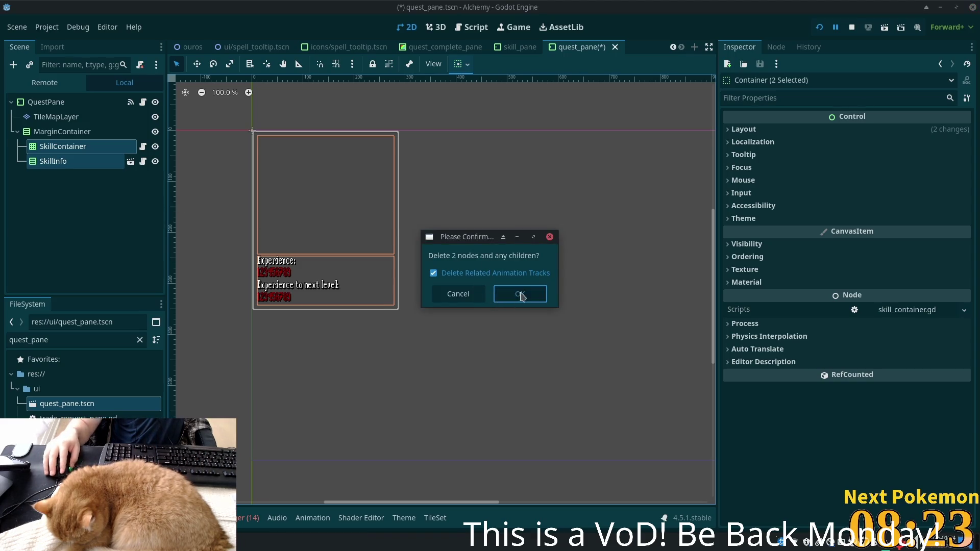
# Give the MarginContainer a Separation theme constant override of 10.
pyautogui.click(67, 118)
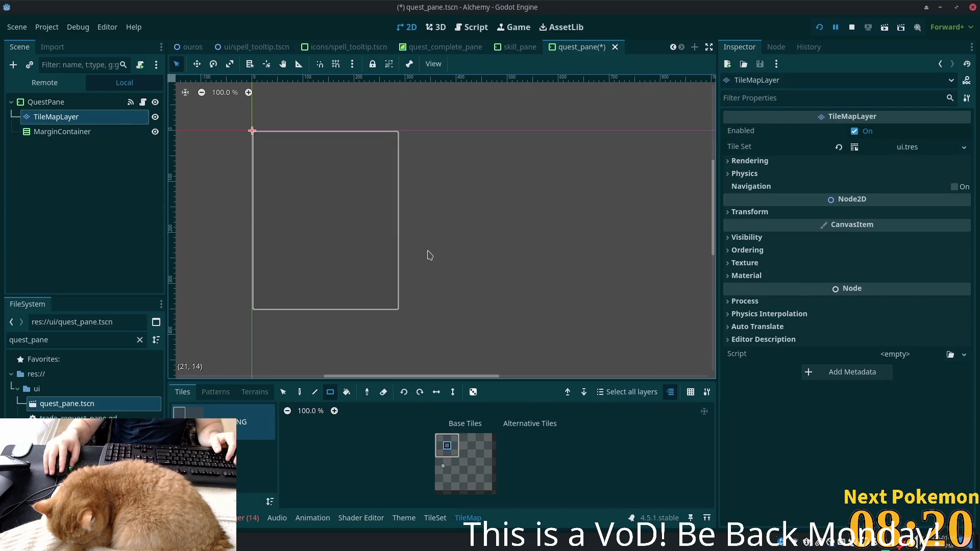
pyautogui.moveTo(263, 163)
pyautogui.mouseDown()
pyautogui.moveTo(280, 162)
pyautogui.moveTo(384, 281)
pyautogui.moveTo(470, 262)
pyautogui.mouseUp()
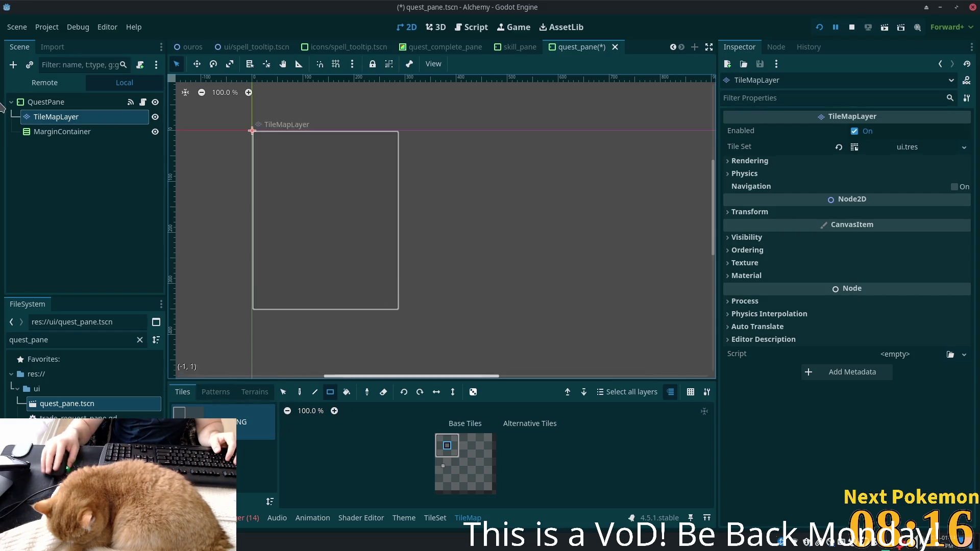
pyautogui.click(66, 132)
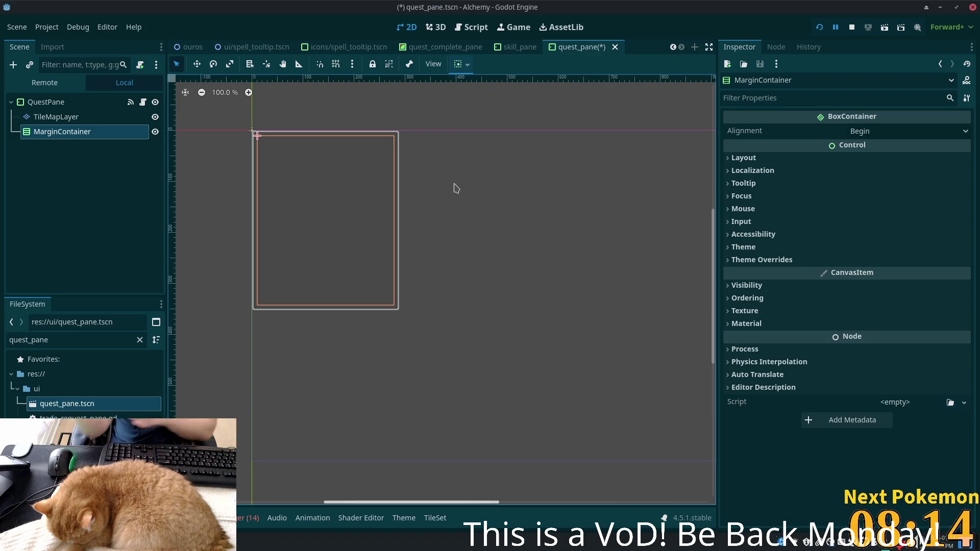
pyautogui.click(886, 260)
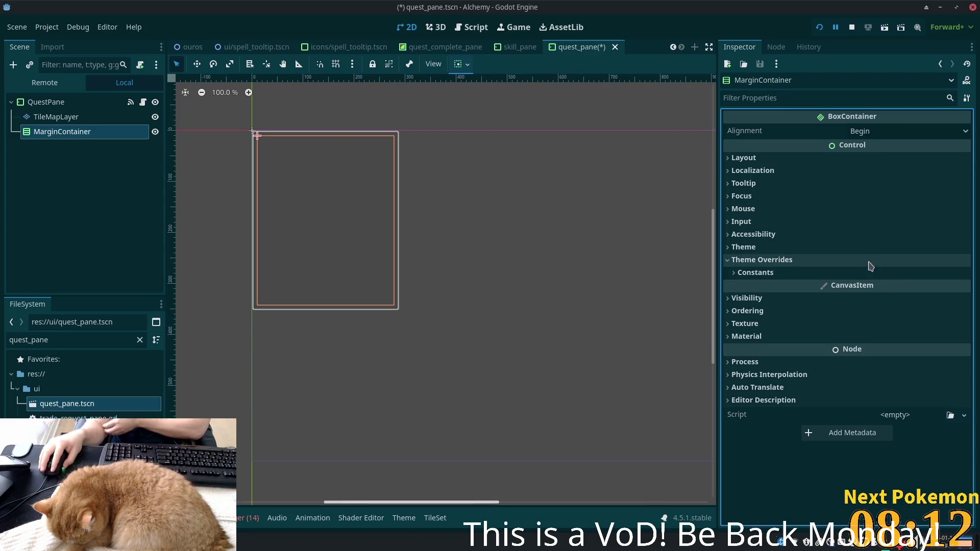
pyautogui.click(869, 273)
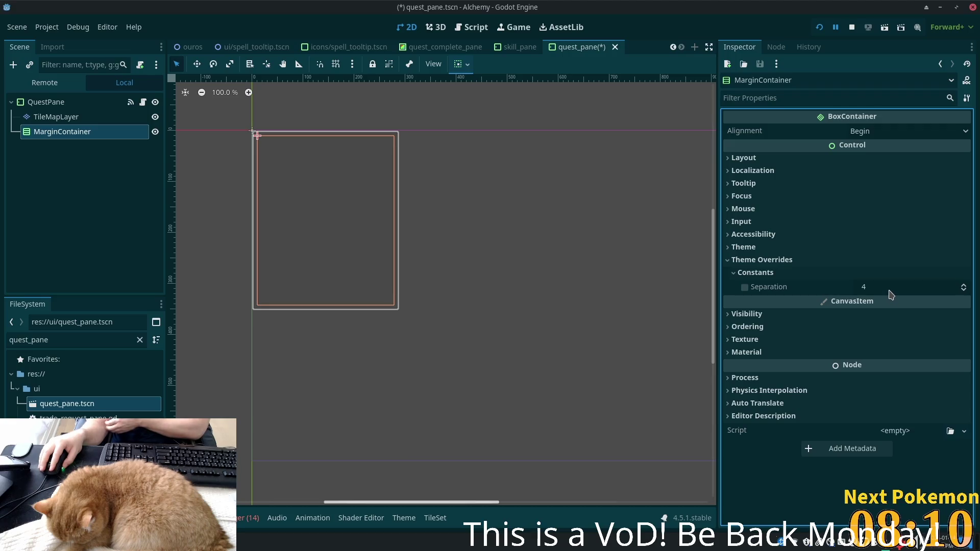
pyautogui.click(891, 287)
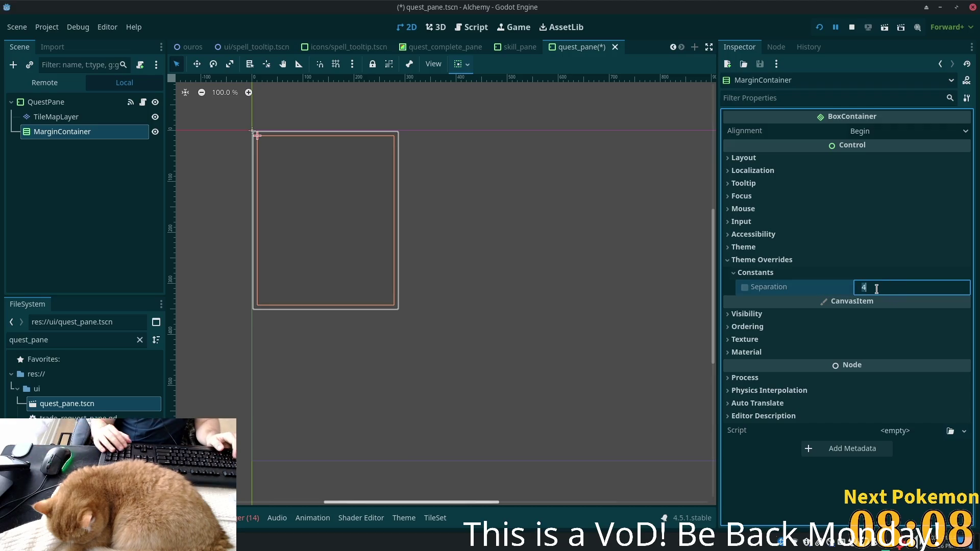
pyautogui.write('10')
pyautogui.press('Tab')
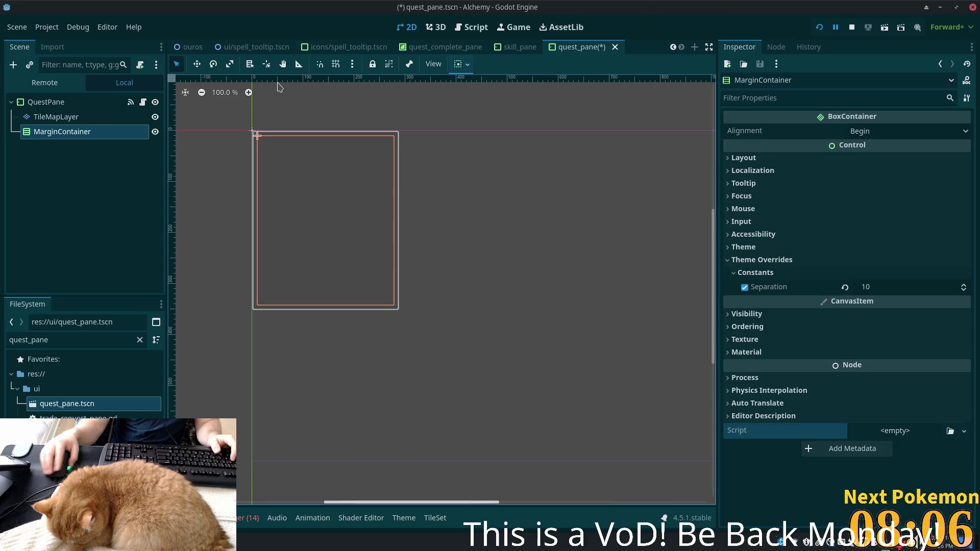
pyautogui.click(253, 131)
pyautogui.click(62, 131)
pyautogui.click(65, 117)
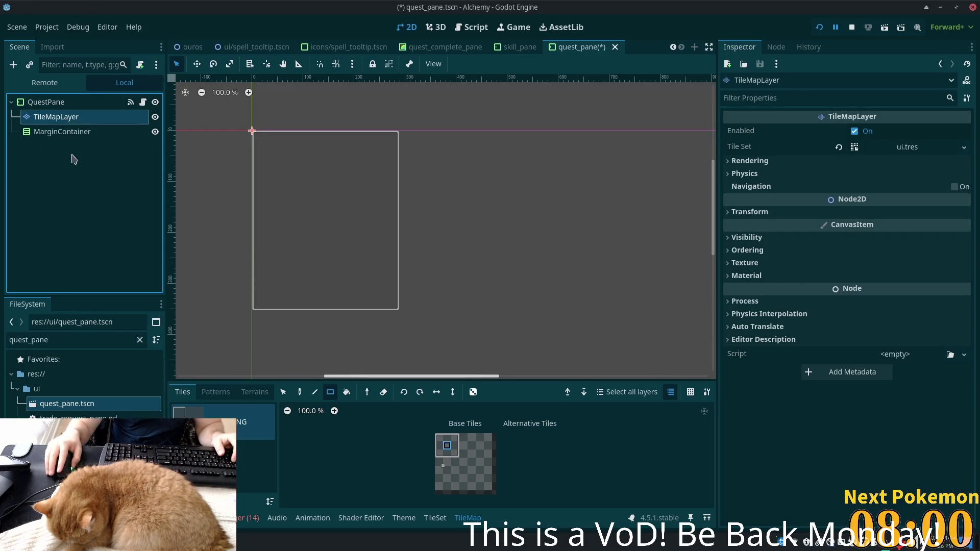
pyautogui.click(75, 133)
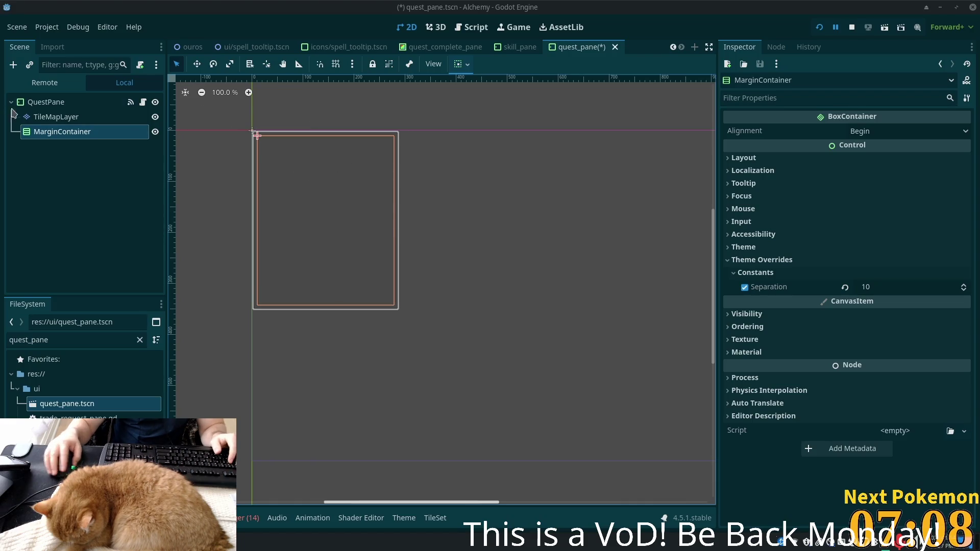
# Add a VBoxContainer as a child of the MarginContainer.
pyautogui.click(57, 107)
pyautogui.click(57, 116)
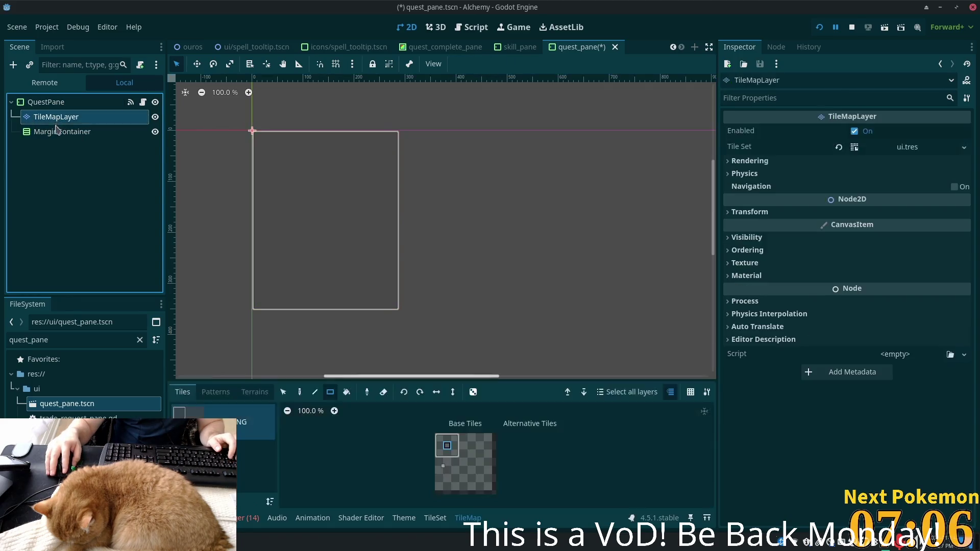
pyautogui.click(51, 132)
pyautogui.click(51, 117)
pyautogui.click(50, 131)
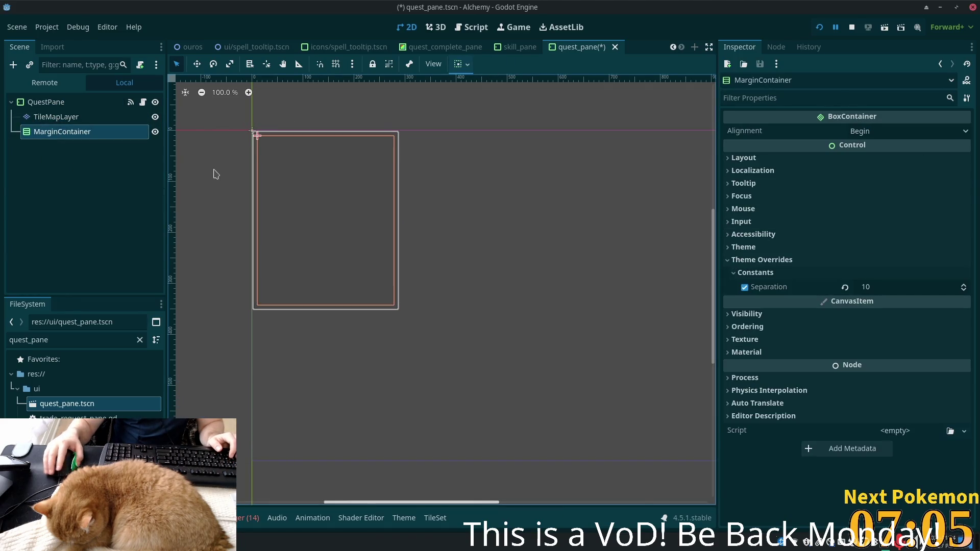
pyautogui.hotkey('ctrl', 'a')
pyautogui.write('vbo')
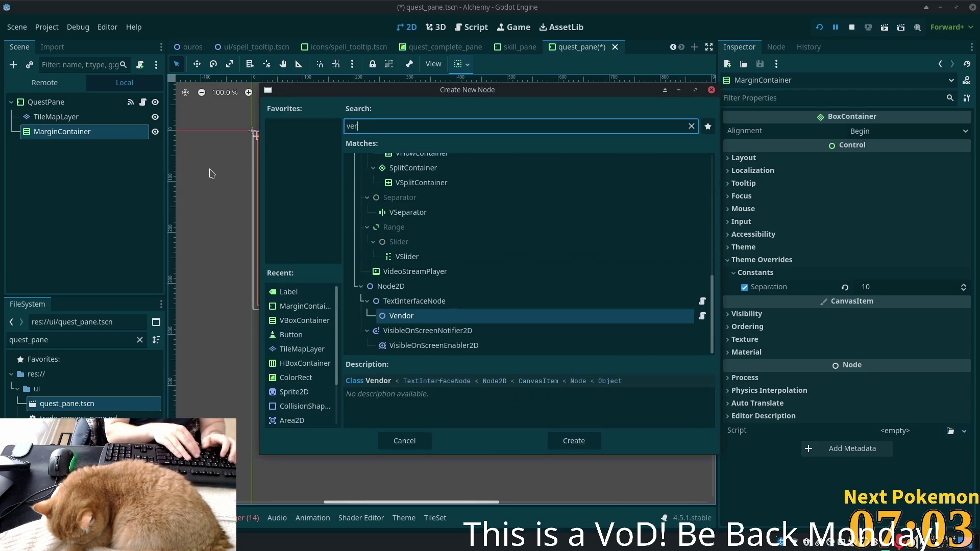
pyautogui.press('Return')
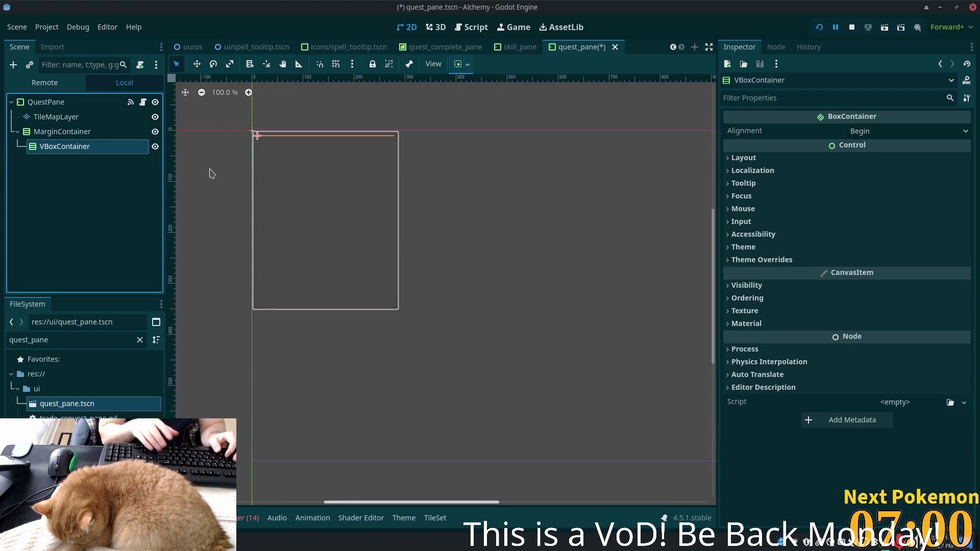
# Add an empty Label inside the new VBoxContainer.
pyautogui.hotkey('ctrl', 'a')
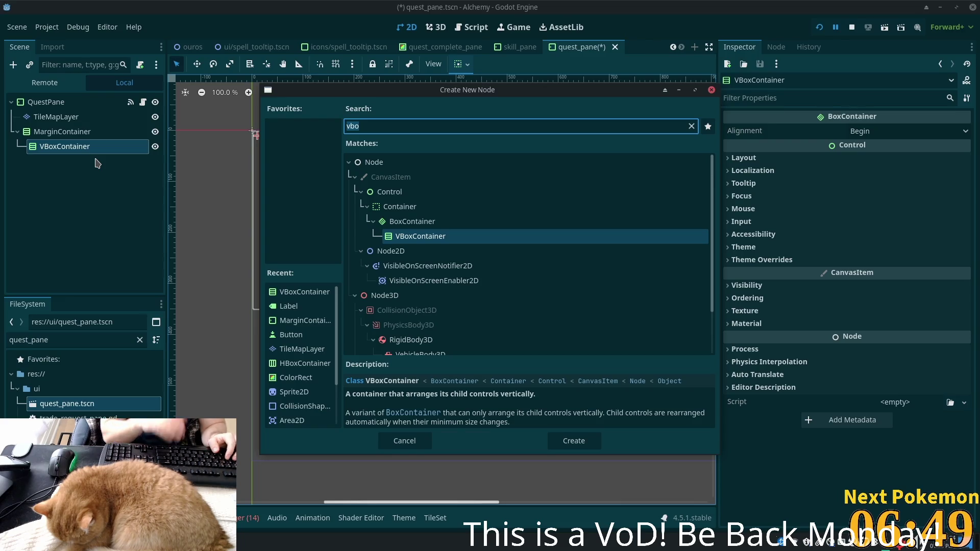
pyautogui.write('label')
pyautogui.press('Return')
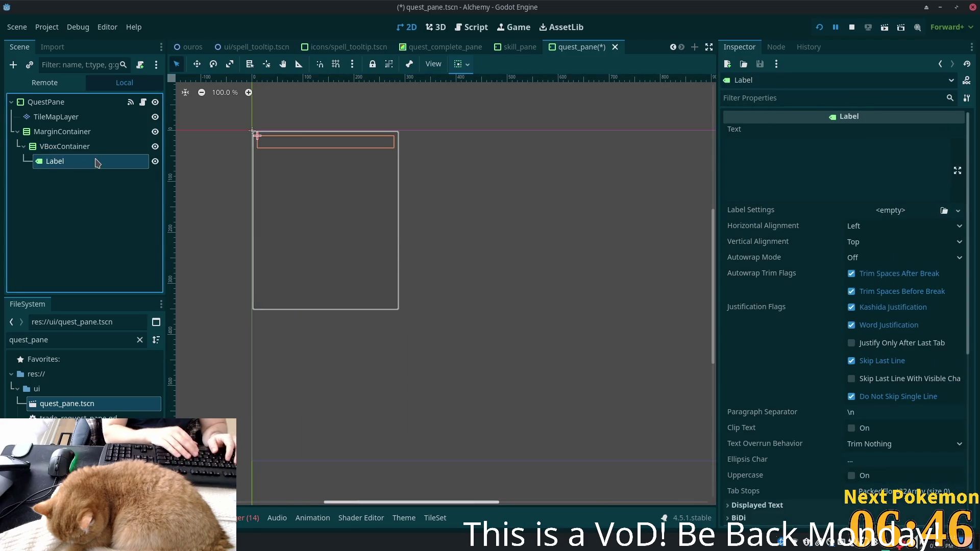
# Set the label's text to 'Quests' with centered horizontal alignment.
pyautogui.click(785, 156)
pyautogui.write('Quests')
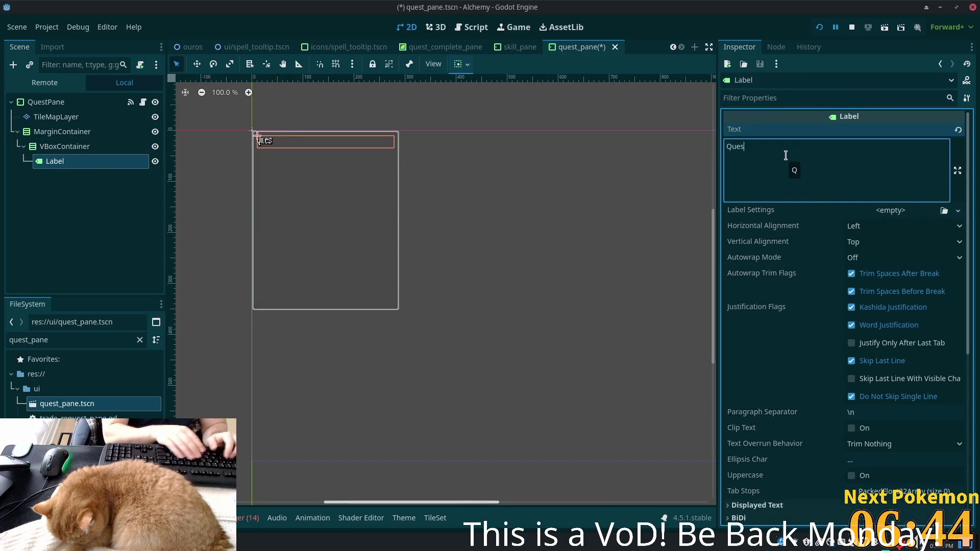
pyautogui.click(861, 231)
pyautogui.click(890, 256)
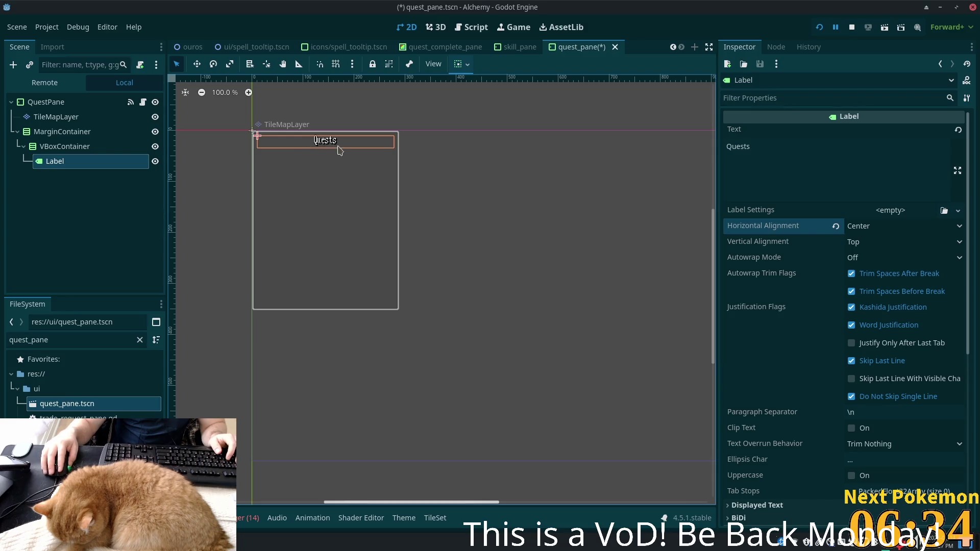
pyautogui.click(437, 47)
pyautogui.click(921, 241)
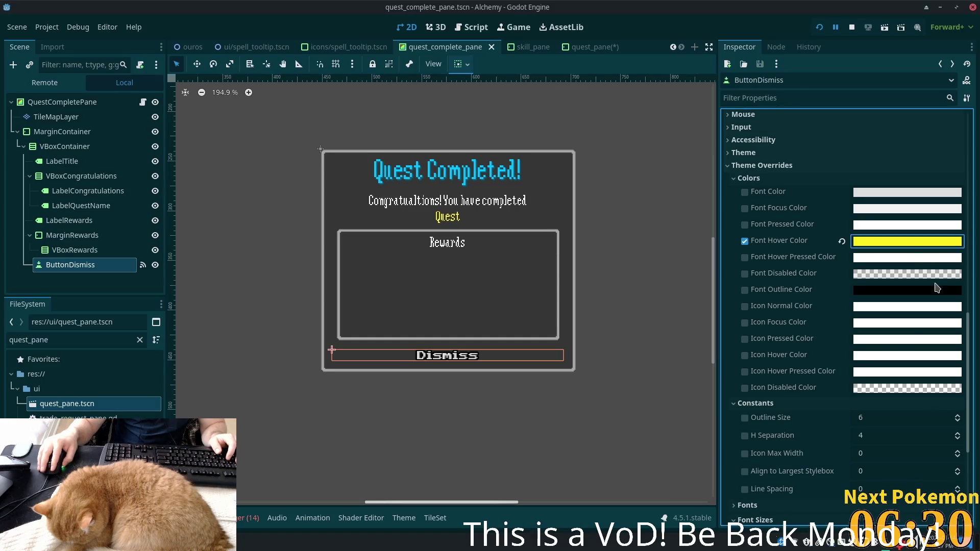
pyautogui.click(587, 47)
pyautogui.click(817, 178)
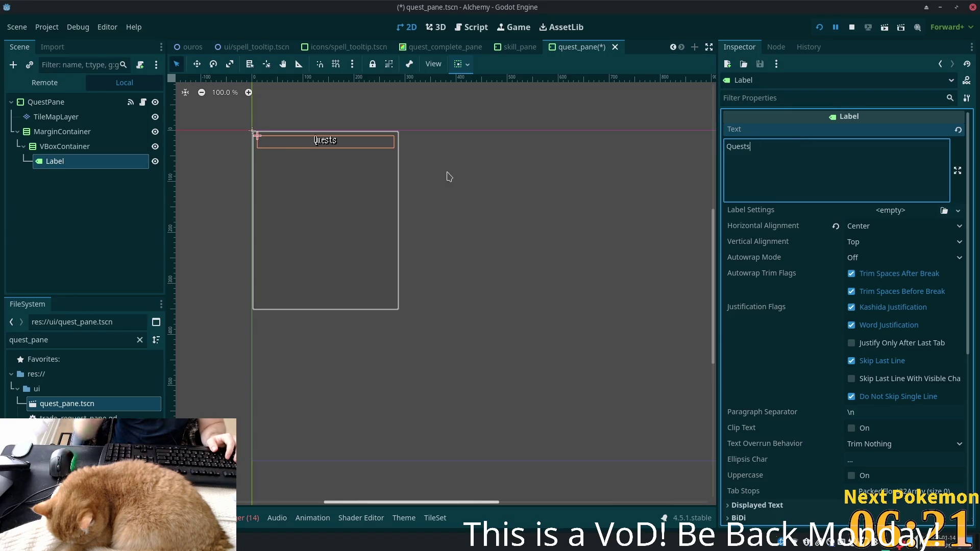
# Rename the Label node to LabelTitle.
pyautogui.click(51, 146)
pyautogui.click(66, 161)
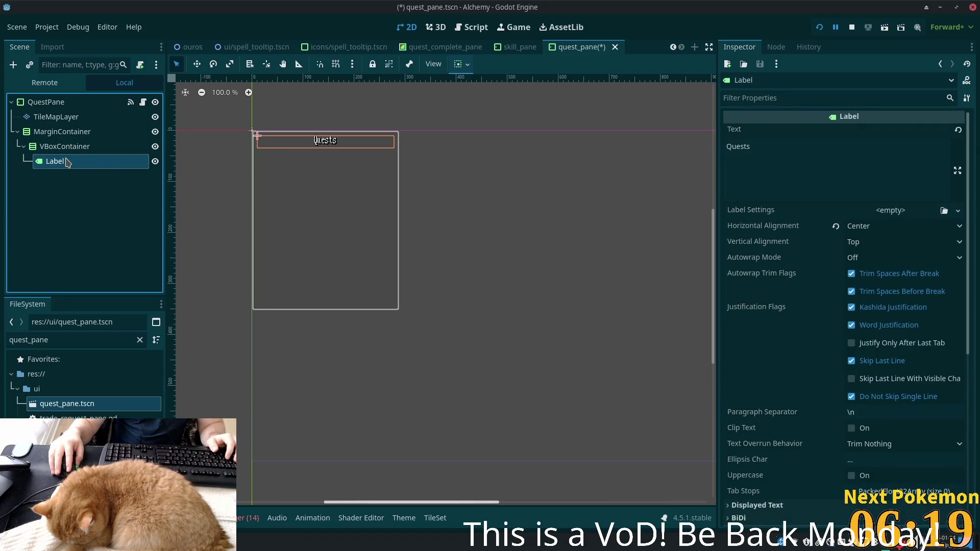
pyautogui.click(97, 161)
pyautogui.press('Right')
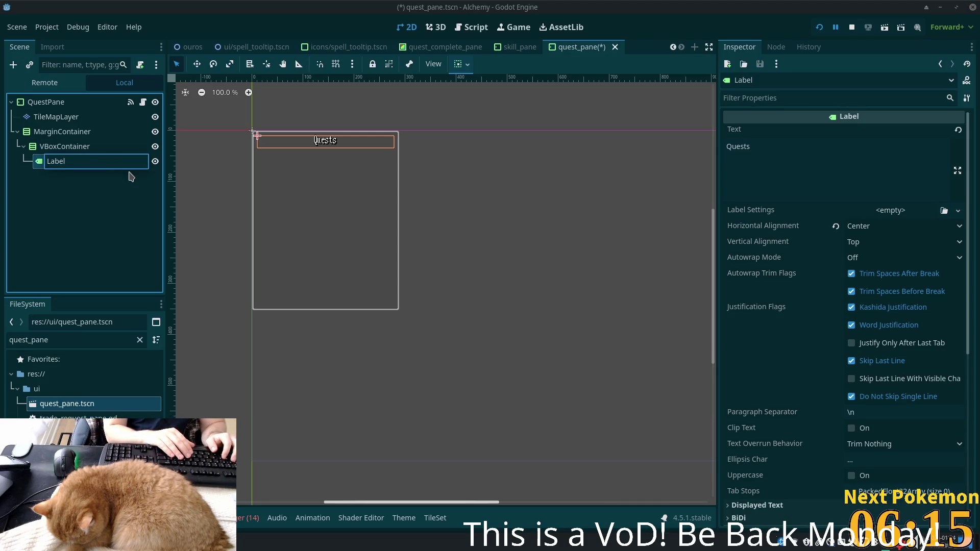
pyautogui.write('Title')
pyautogui.press('Return')
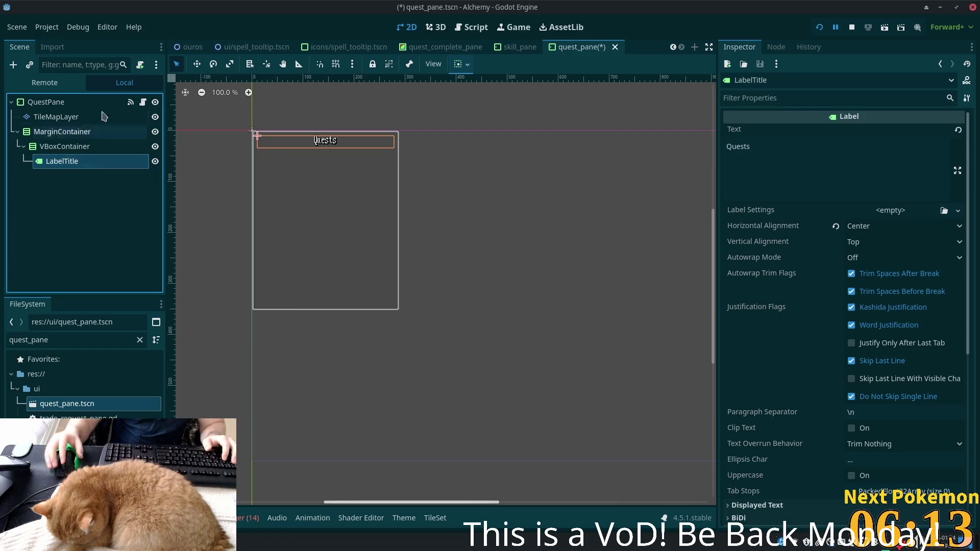
pyautogui.click(62, 147)
# Add a nested VBoxContainer under the outer VBoxContainer for the quest list.
pyautogui.hotkey('ctrl', 'a')
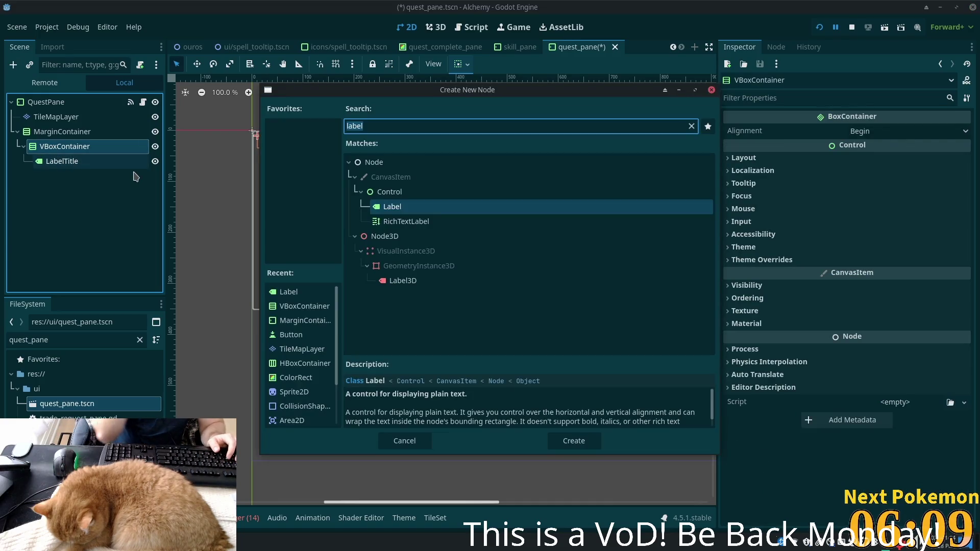
pyautogui.write('label')
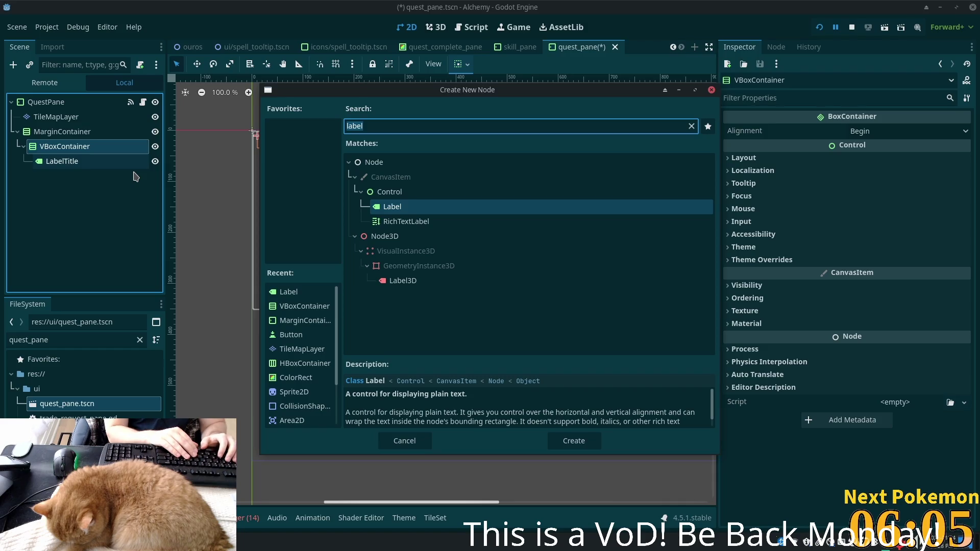
pyautogui.write('vbox')
pyautogui.press('Return')
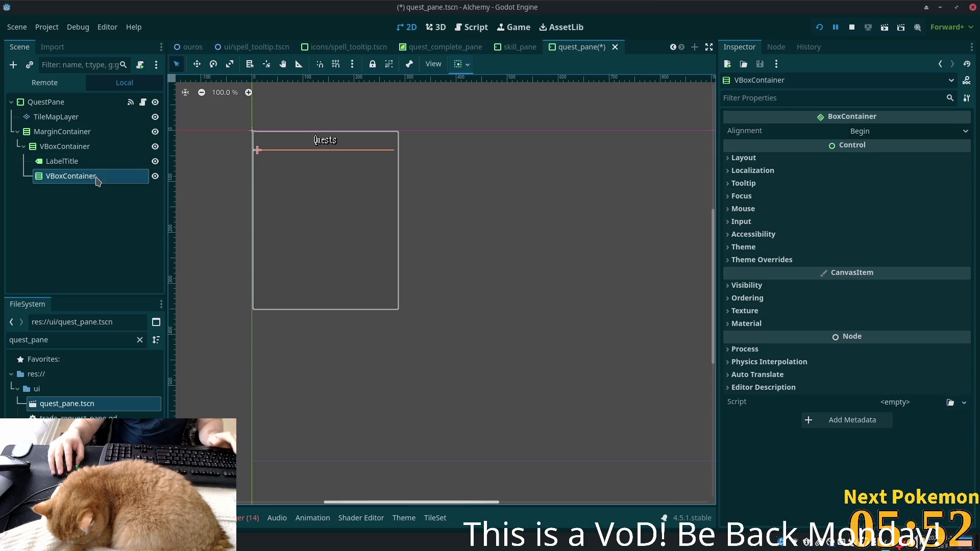
# Add a Label inside the nested container and rename it LabelQuest.
pyautogui.hotkey('ctrl', 'a')
pyautogui.write('label')
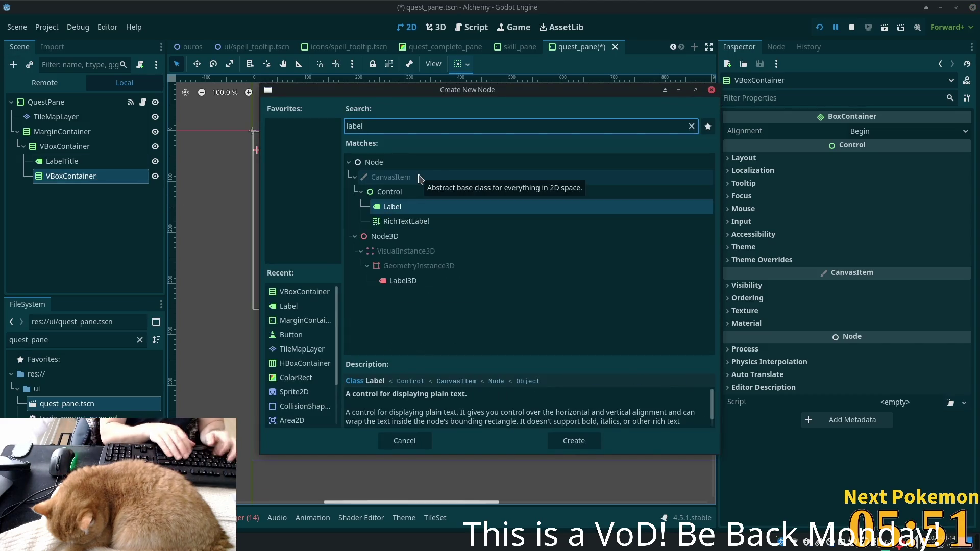
pyautogui.press('Return')
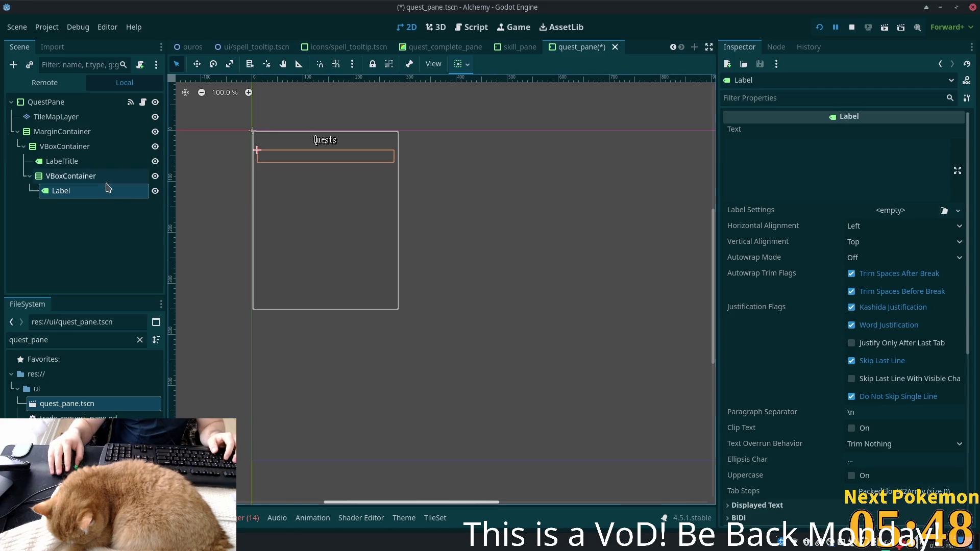
pyautogui.press('F2')
pyautogui.write('Q')
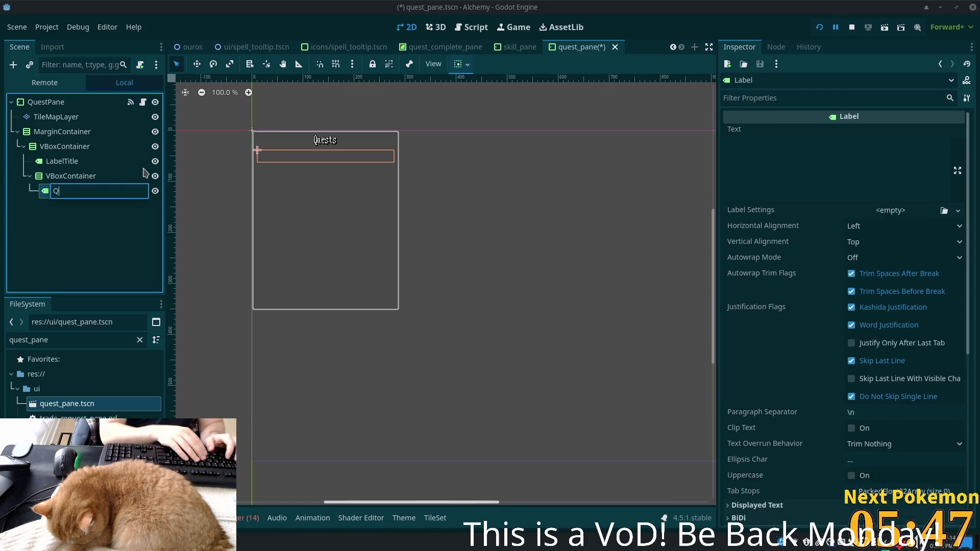
pyautogui.write('LabelQuest')
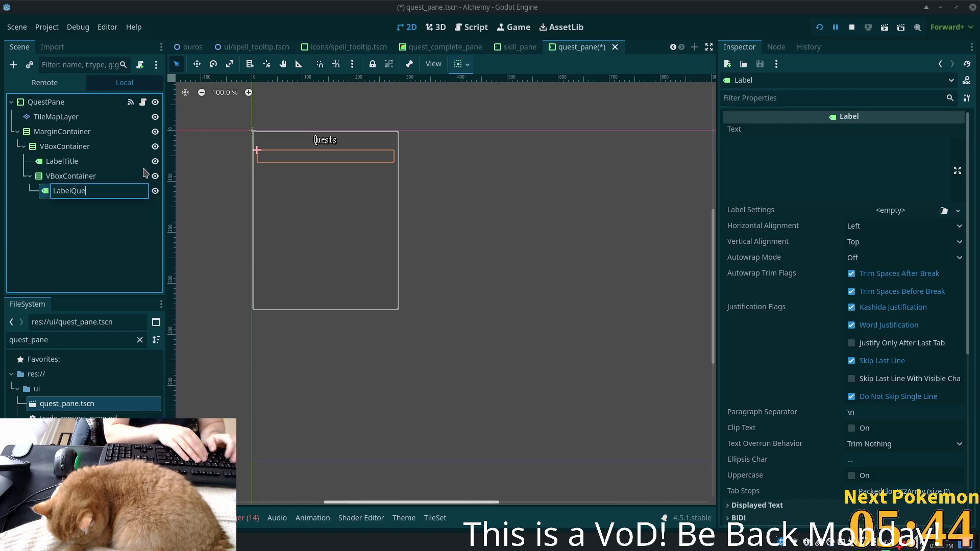
pyautogui.press('Return')
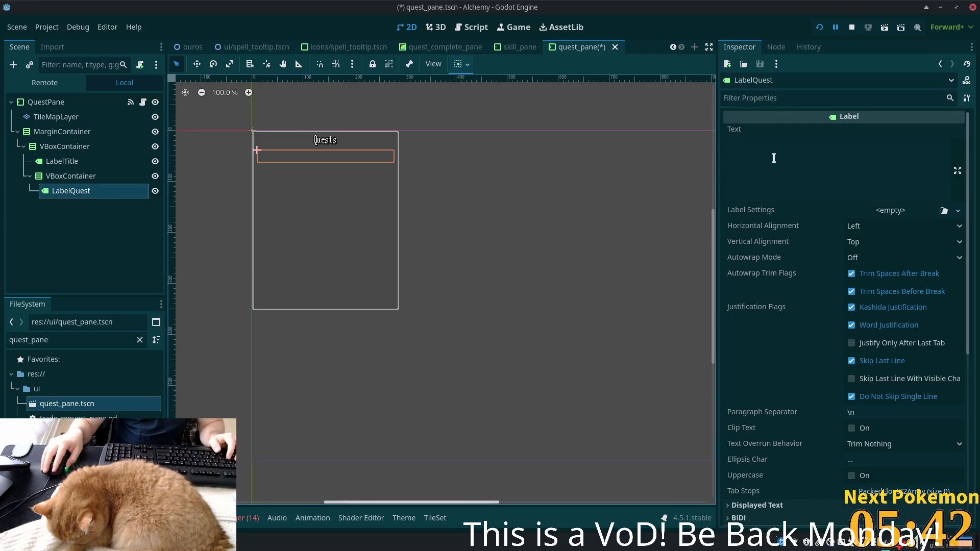
# Set LabelQuest's text to 'The Quest' and duplicate it into seven quest labels.
pyautogui.click(771, 154)
pyautogui.write('Quest')
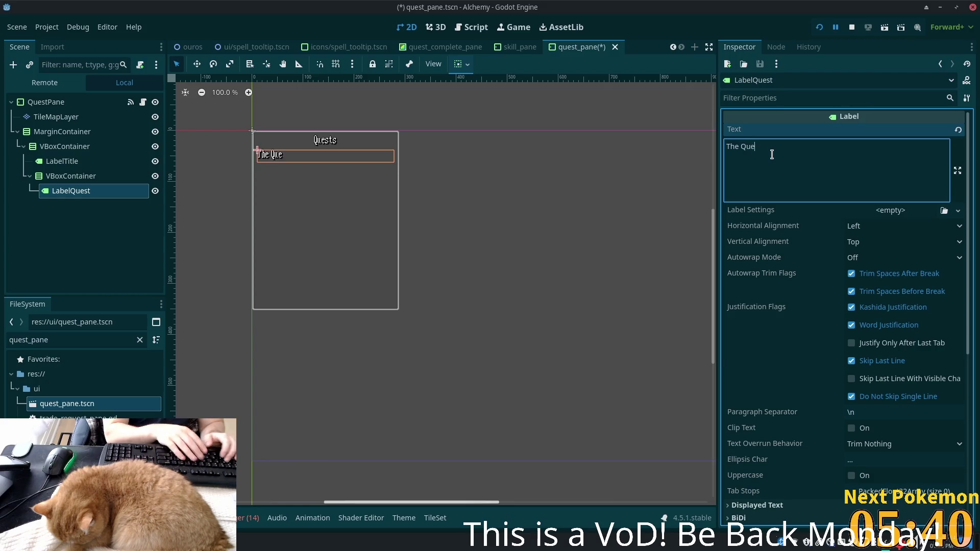
pyautogui.click(96, 190)
pyautogui.hotkey('ctrl', 'd')
pyautogui.hotkey('ctrl', 'd')
pyautogui.hotkey('ctrl', 'd')
pyautogui.hotkey('ctrl', 'd')
pyautogui.hotkey('ctrl', 'd')
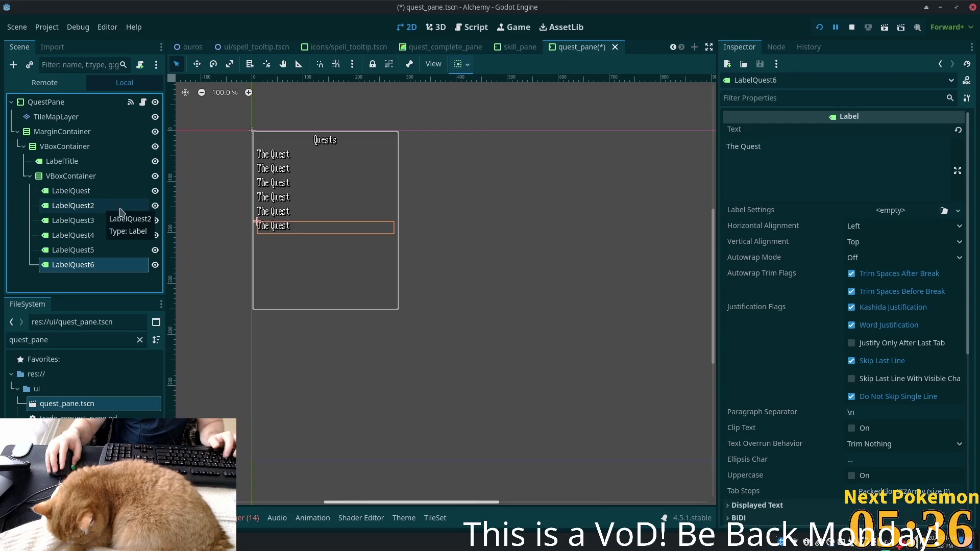
pyautogui.click(91, 177)
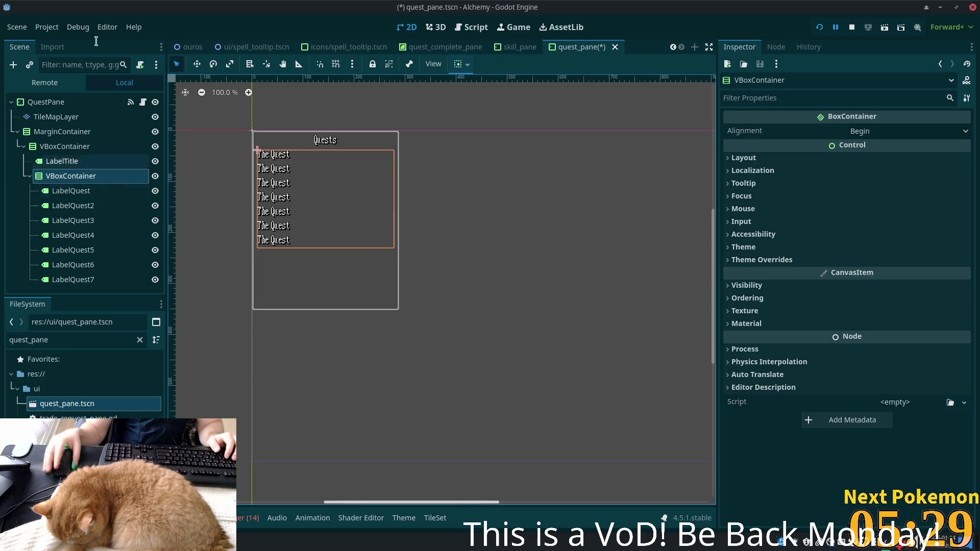
pyautogui.click(62, 148)
# Add a ScrollContainer to the outer VBoxContainer and move the quest label container into it.
pyautogui.hotkey('ctrl', 'a')
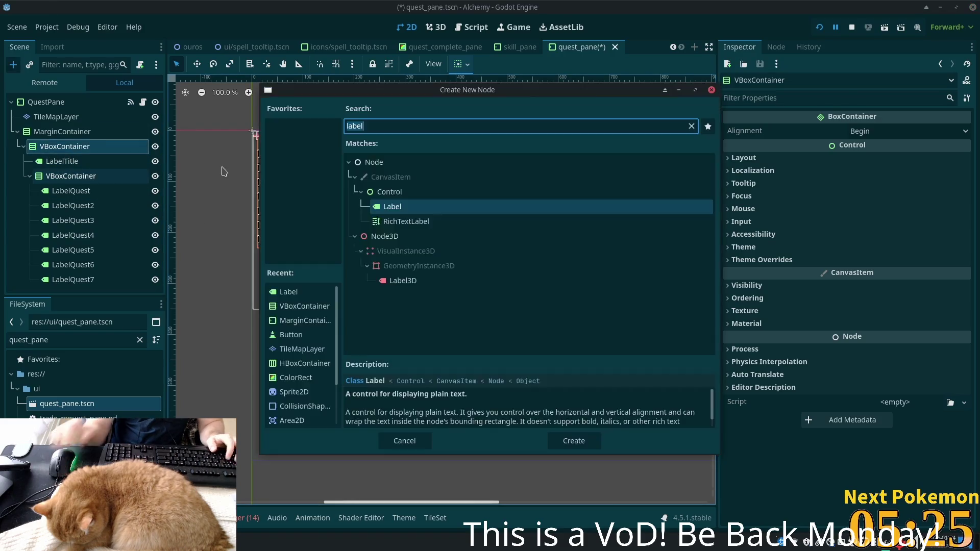
pyautogui.write('scroll')
pyautogui.press('Down')
pyautogui.press('Down')
pyautogui.press('Down')
pyautogui.press('Return')
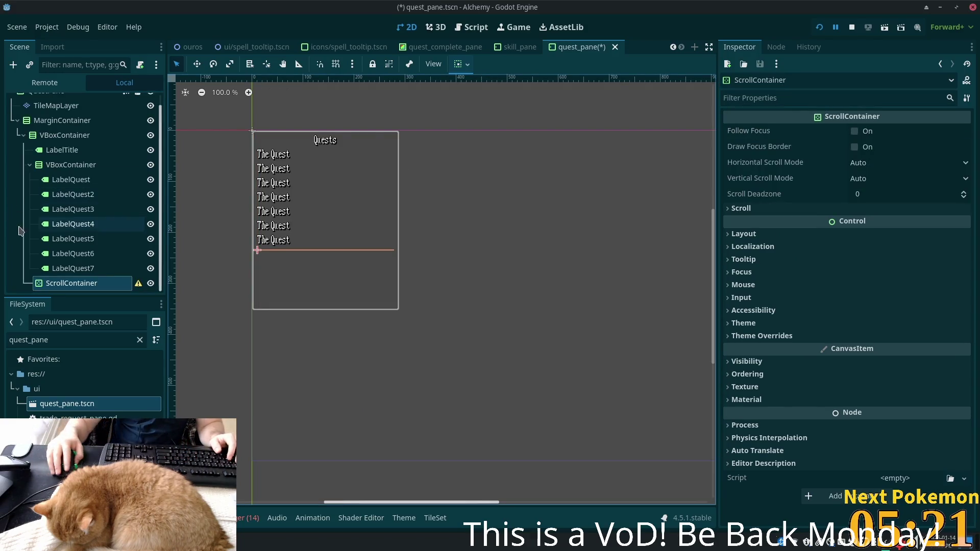
pyautogui.moveTo(71, 165); pyautogui.dragTo(82, 282)
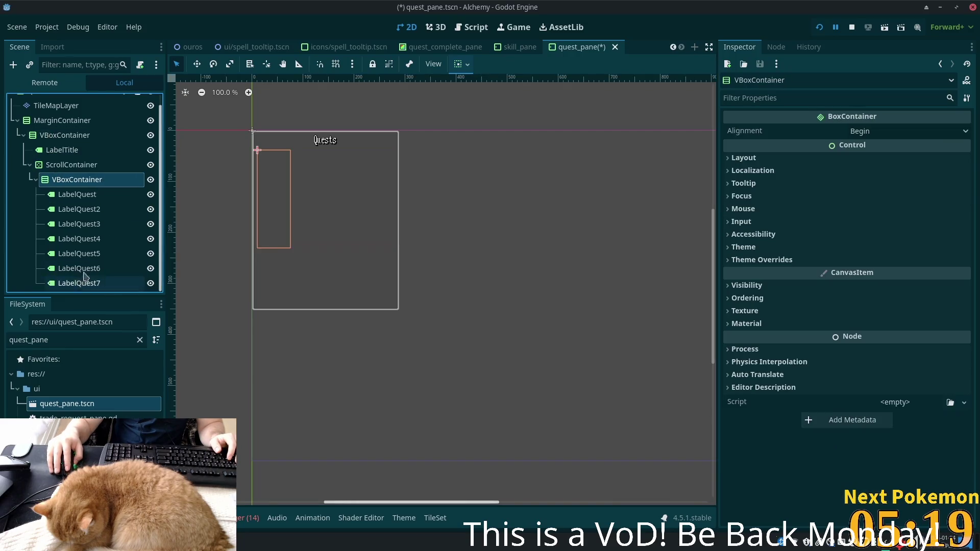
# Make the inner quest VBoxContainer expand horizontally and vertically.
pyautogui.click(71, 164)
pyautogui.click(76, 180)
pyautogui.click(744, 158)
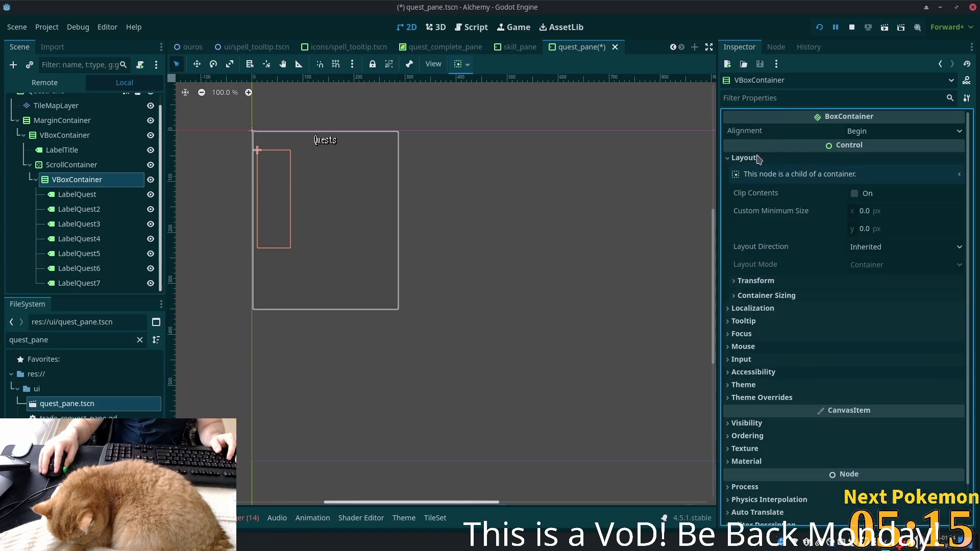
pyautogui.click(767, 295)
pyautogui.click(878, 328)
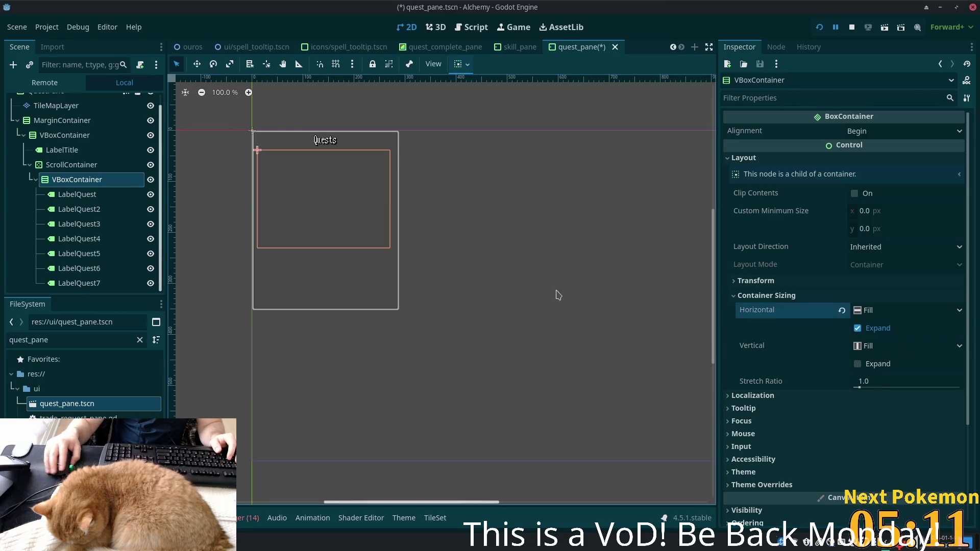
pyautogui.doubleClick(62, 164)
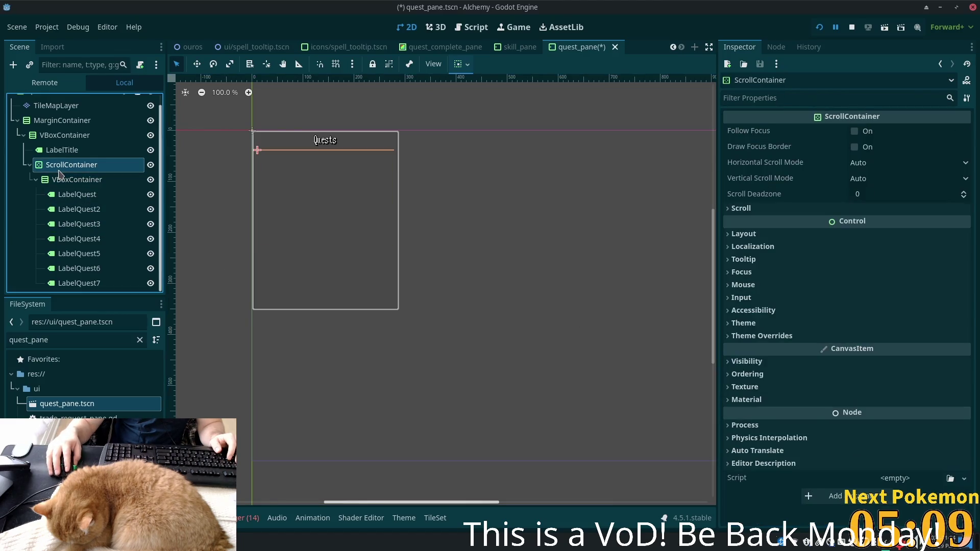
pyautogui.press('Escape')
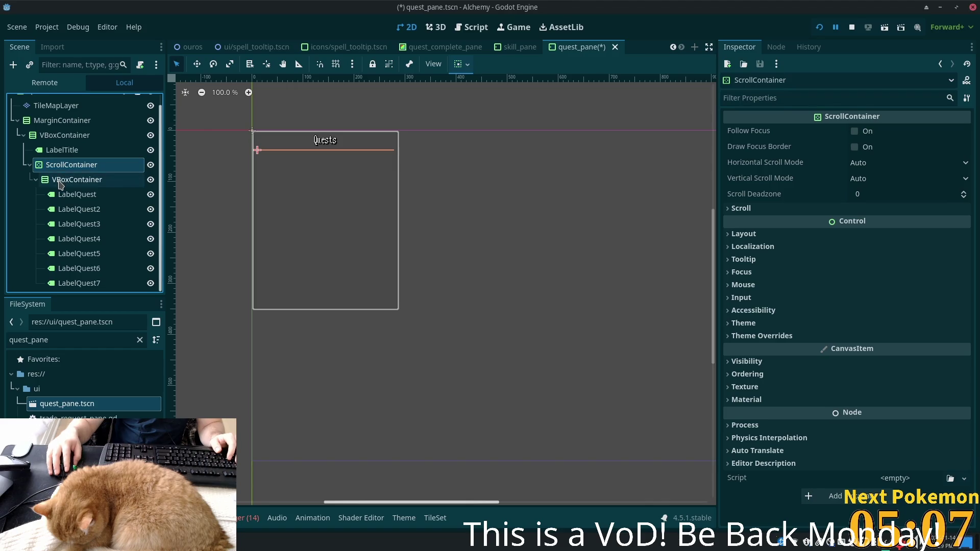
pyautogui.click(60, 183)
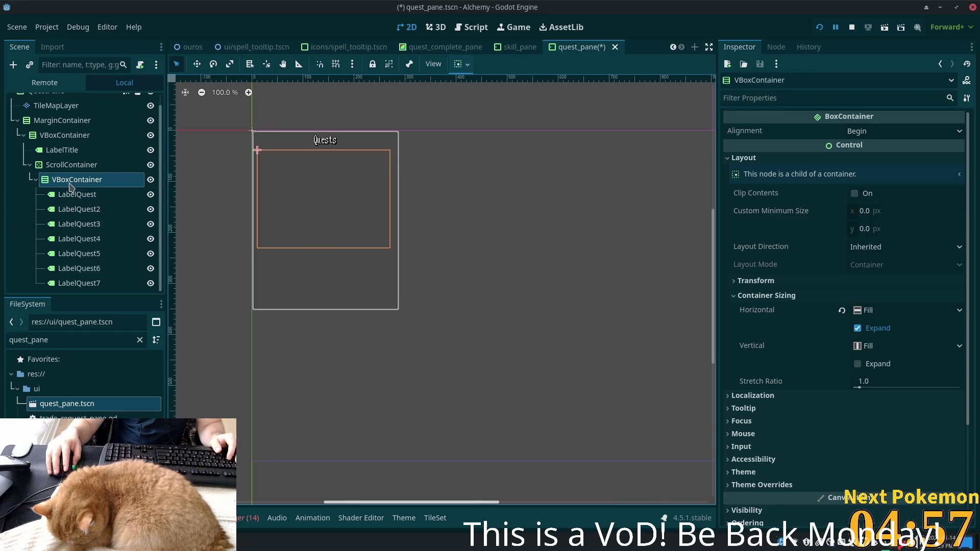
pyautogui.click(66, 167)
pyautogui.click(68, 181)
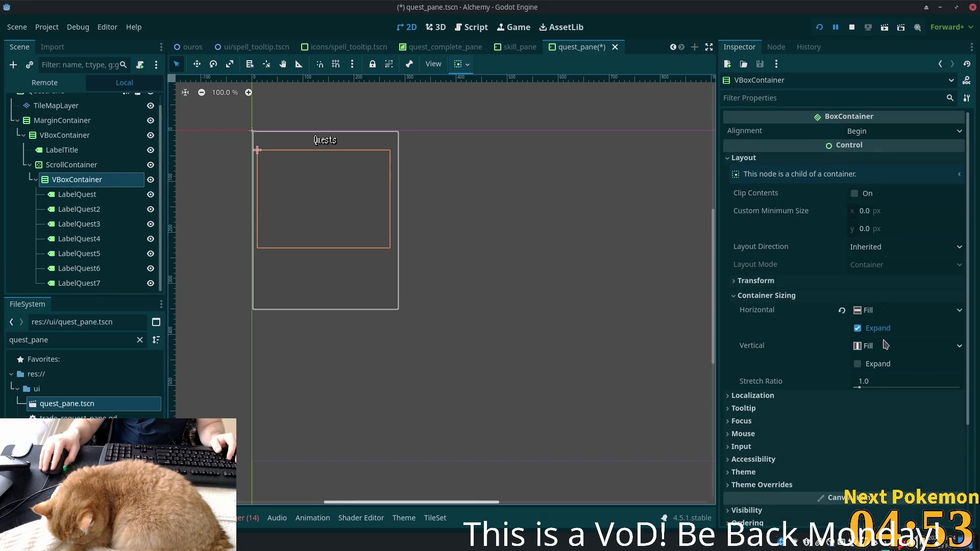
pyautogui.click(857, 364)
# Make the ScrollContainer expand vertically.
pyautogui.click(105, 164)
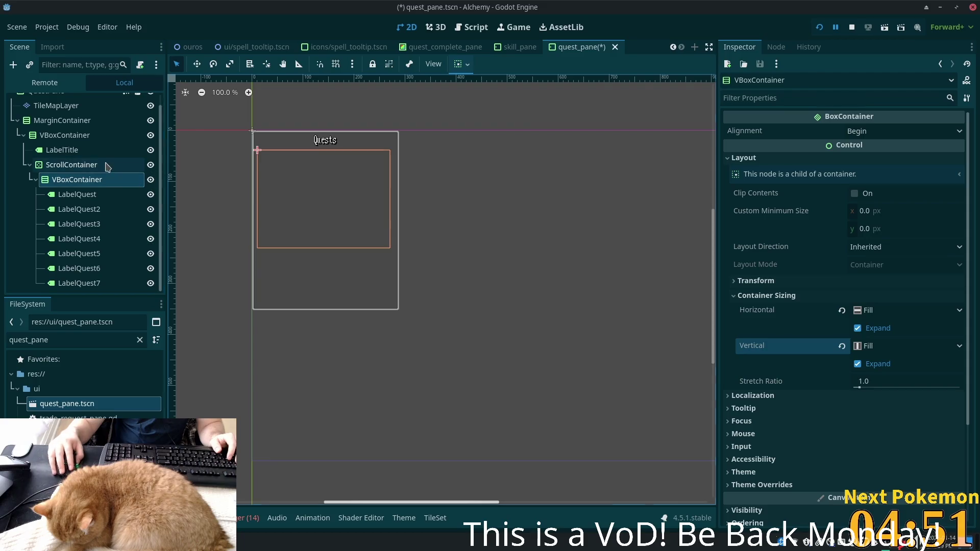
pyautogui.click(743, 234)
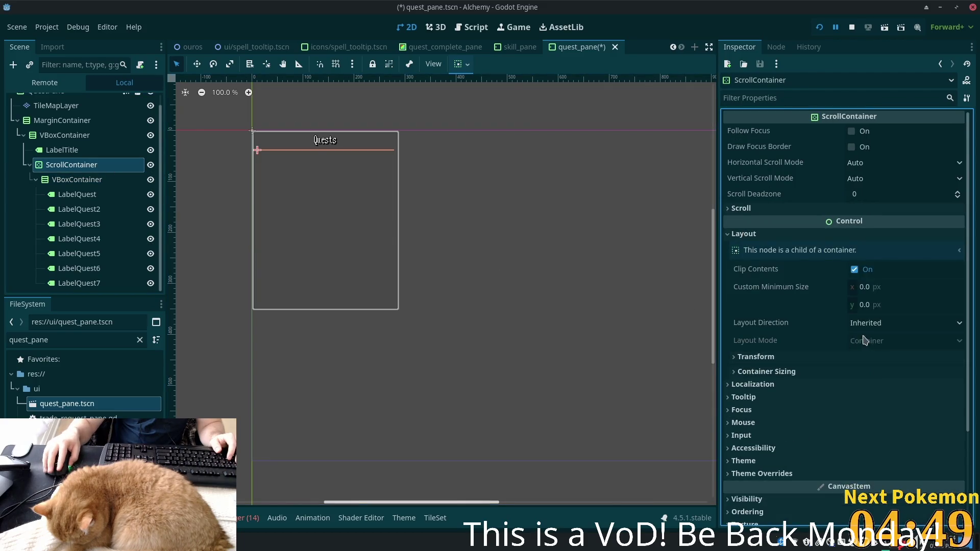
pyautogui.click(780, 372)
pyautogui.click(863, 424)
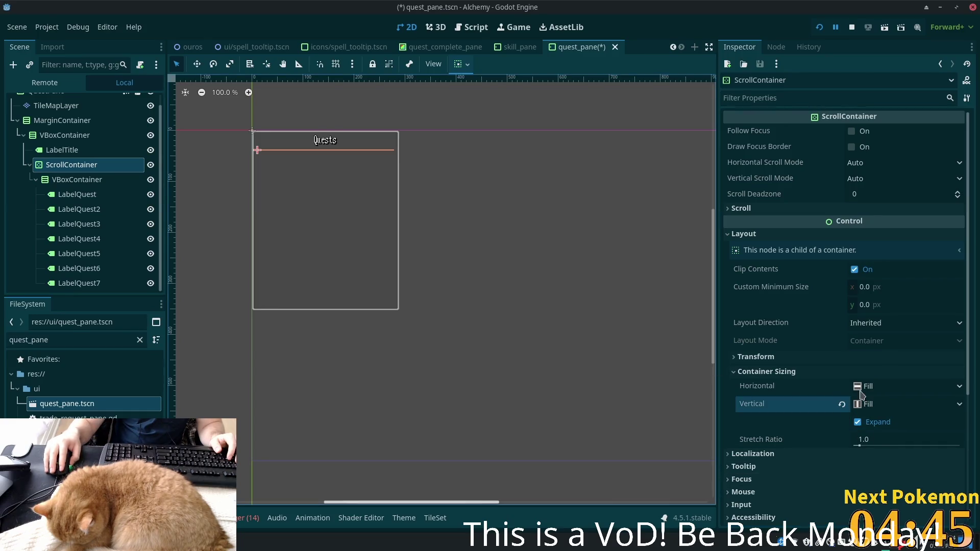
pyautogui.click(77, 180)
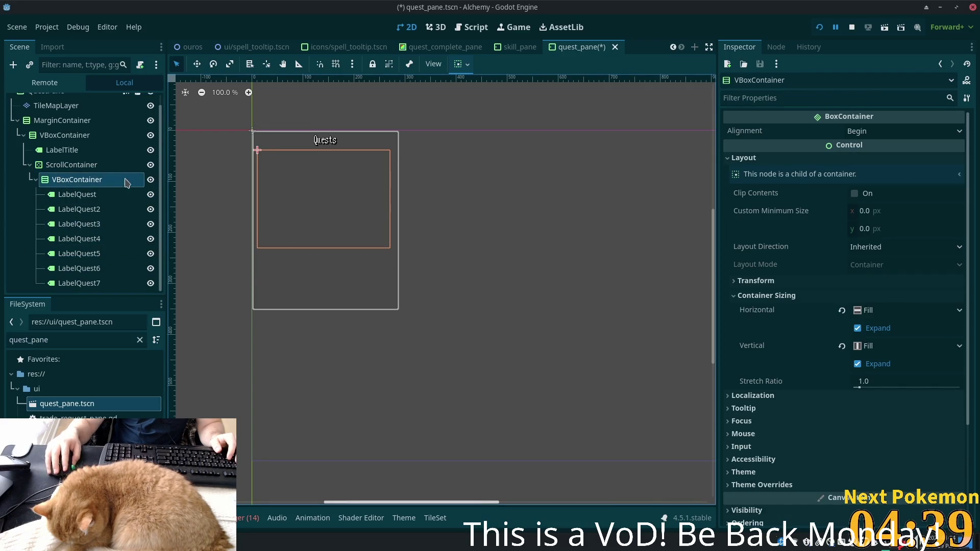
# Make the outer VBoxContainer expand vertically.
pyautogui.click(67, 135)
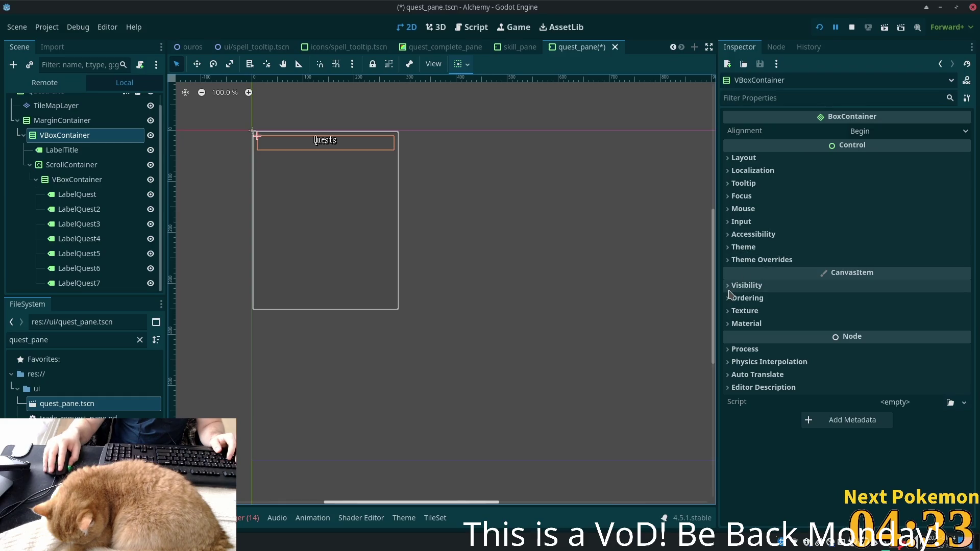
pyautogui.click(733, 159)
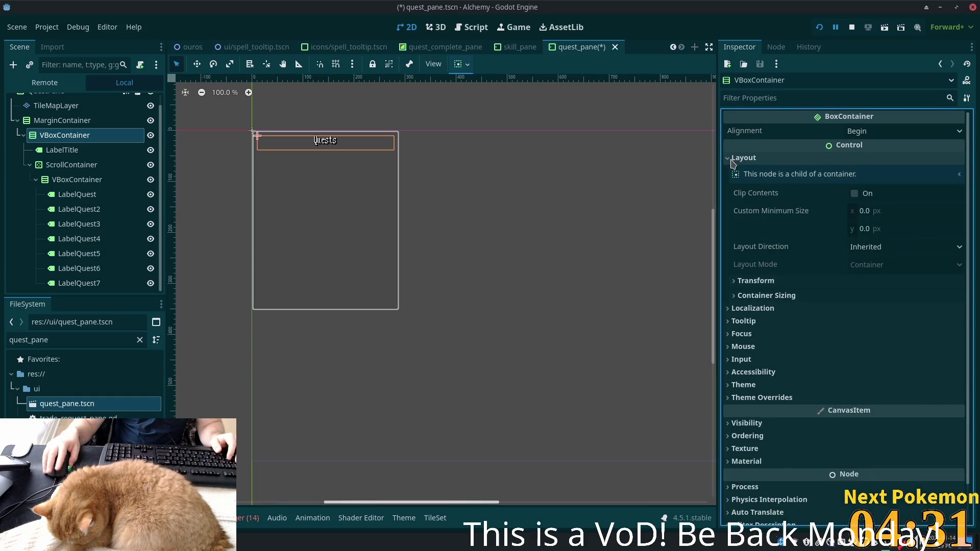
pyautogui.click(765, 295)
pyautogui.click(863, 347)
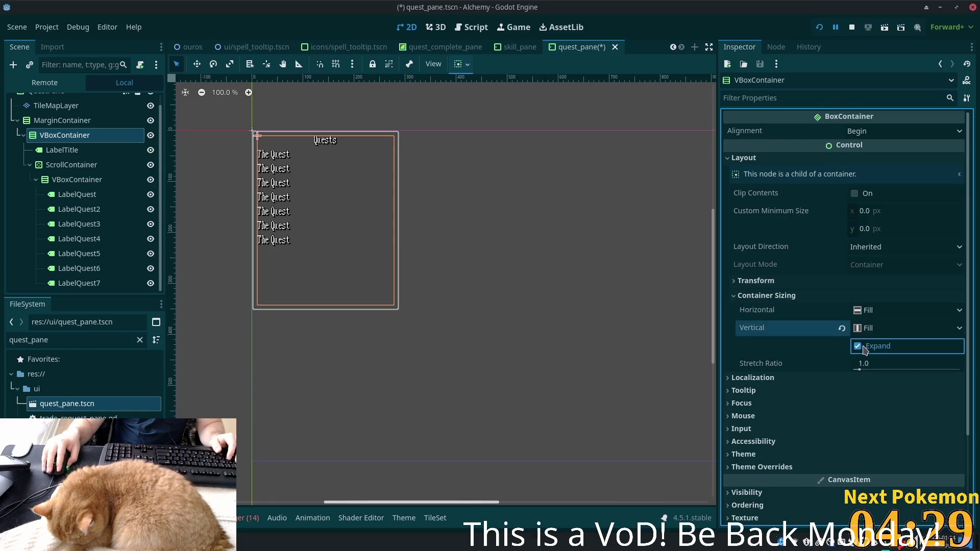
pyautogui.click(81, 195)
pyautogui.press('Up')
pyautogui.press('Up')
pyautogui.press('Up')
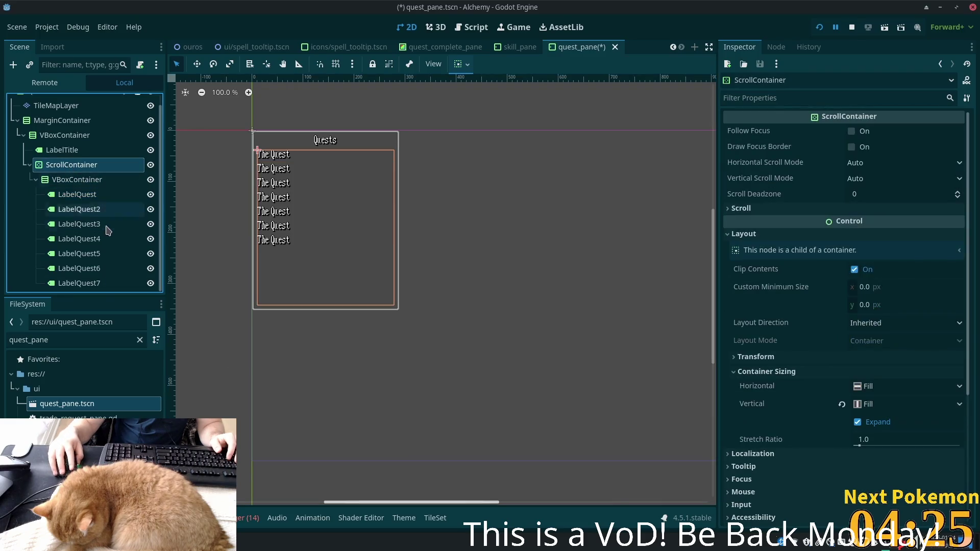
pyautogui.click(30, 165)
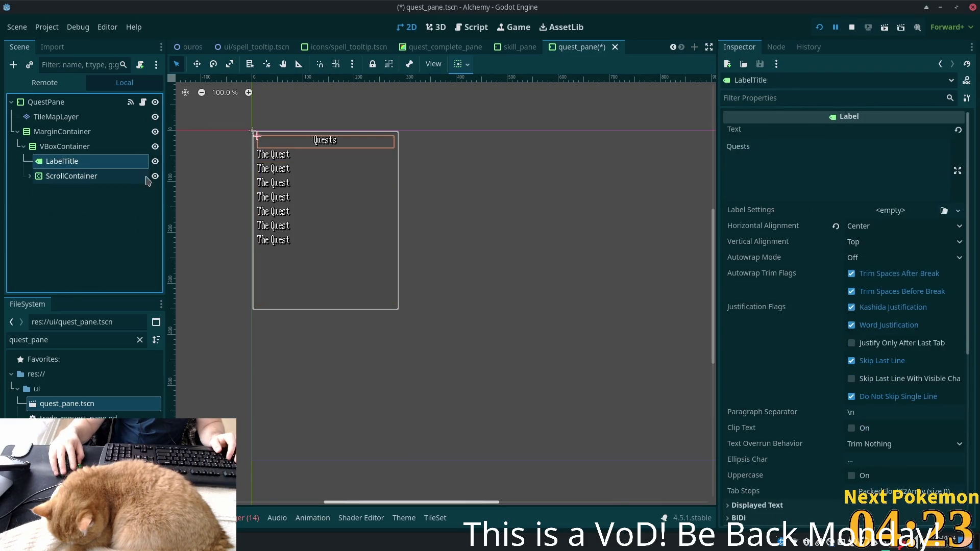
# Rename the ScrollContainer to ScrollContainerQuests.
pyautogui.click(77, 176)
pyautogui.click(107, 176)
pyautogui.write('Q')
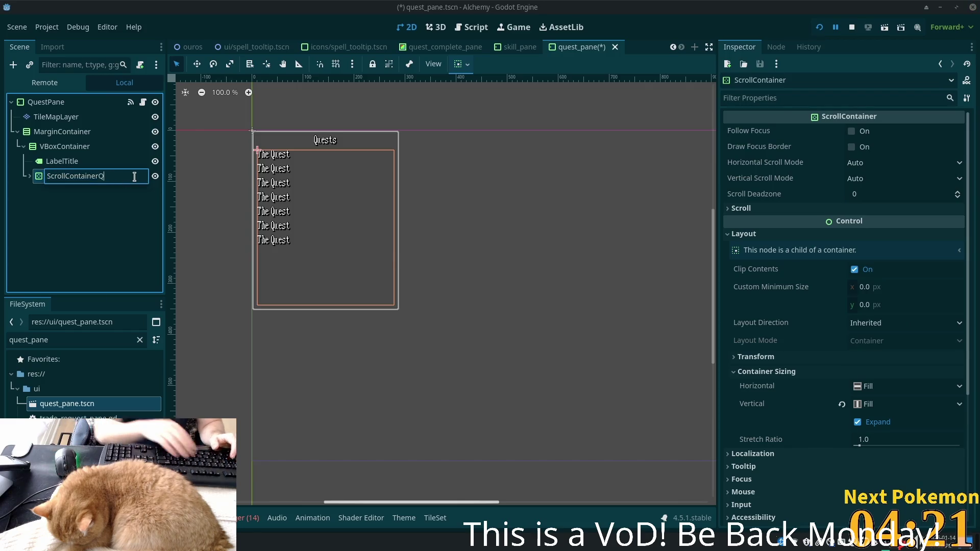
pyautogui.write('uests')
pyautogui.press('Return')
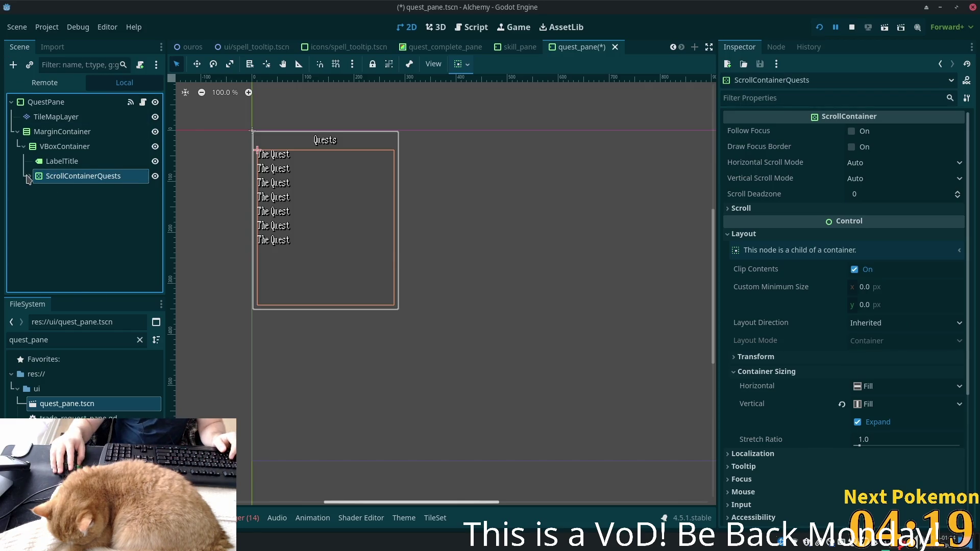
pyautogui.click(29, 176)
# Rename the inner container VBoxContainerQuests and start adding a child to the outer VBoxContainer.
pyautogui.click(76, 179)
pyautogui.click(133, 180)
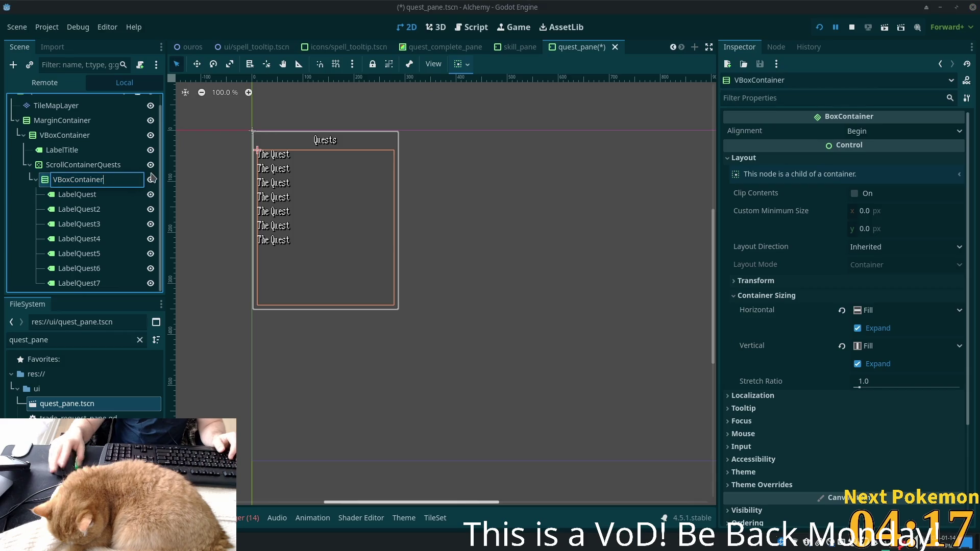
pyautogui.write('Quests')
pyautogui.press('Return')
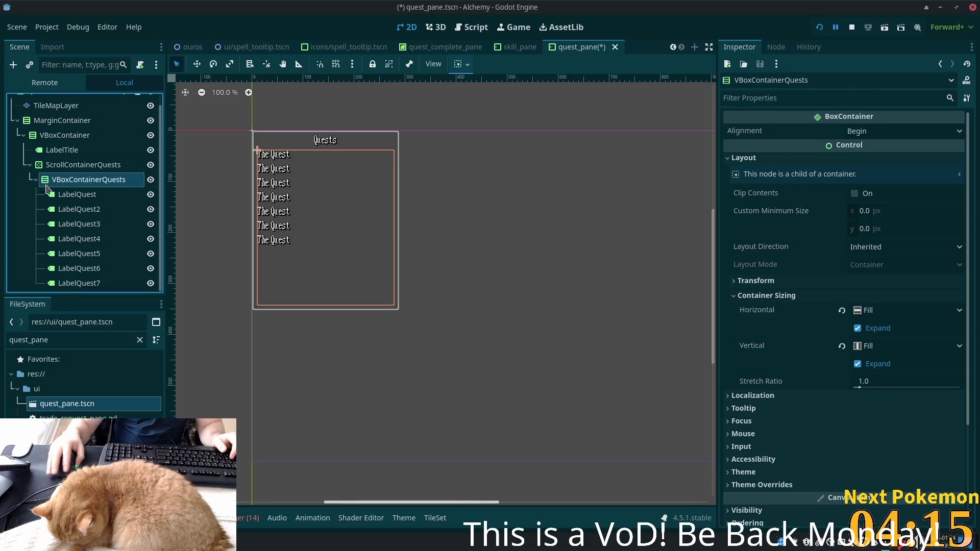
pyautogui.click(35, 179)
pyautogui.click(30, 176)
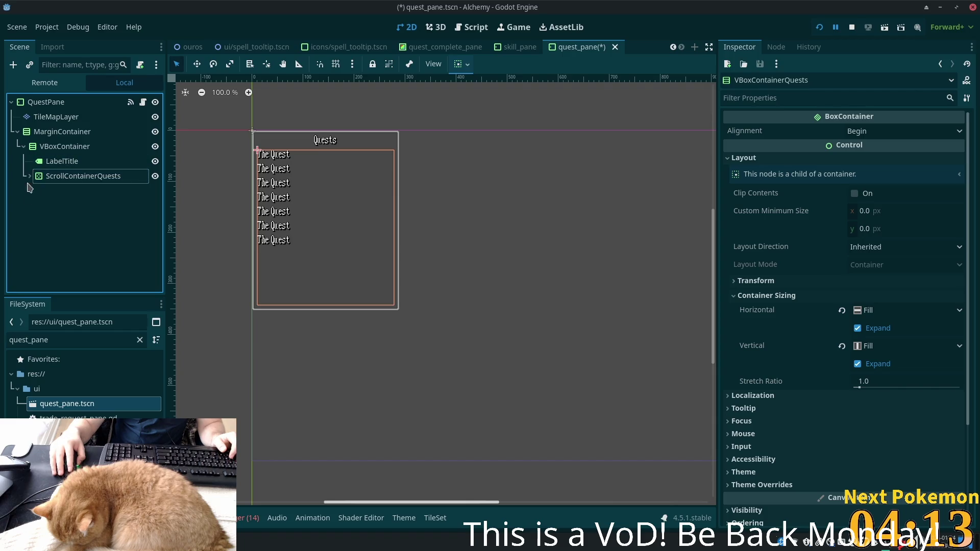
pyautogui.click(57, 149)
pyautogui.hotkey('ctrl', 'a')
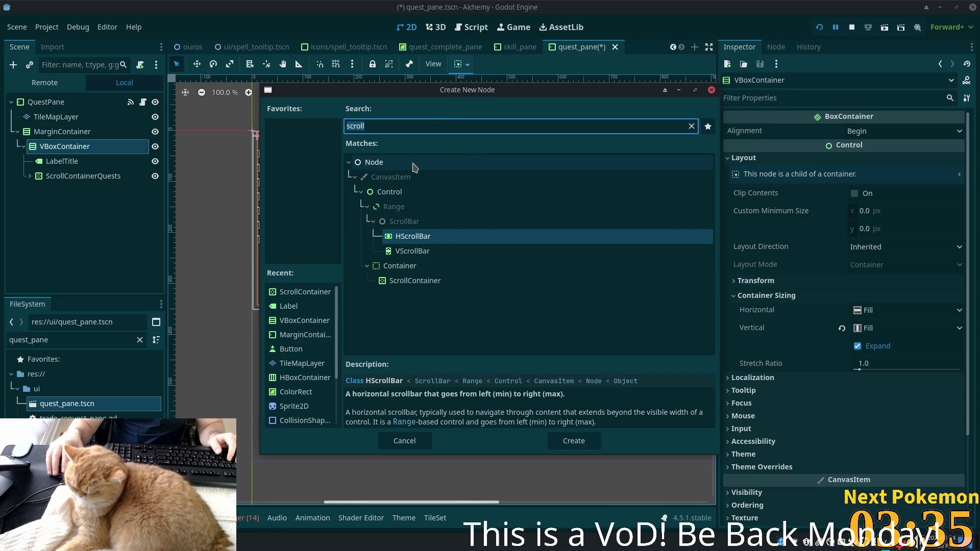
# Add an HBoxContainer for the bottom row below the quest list.
pyautogui.write('habod')
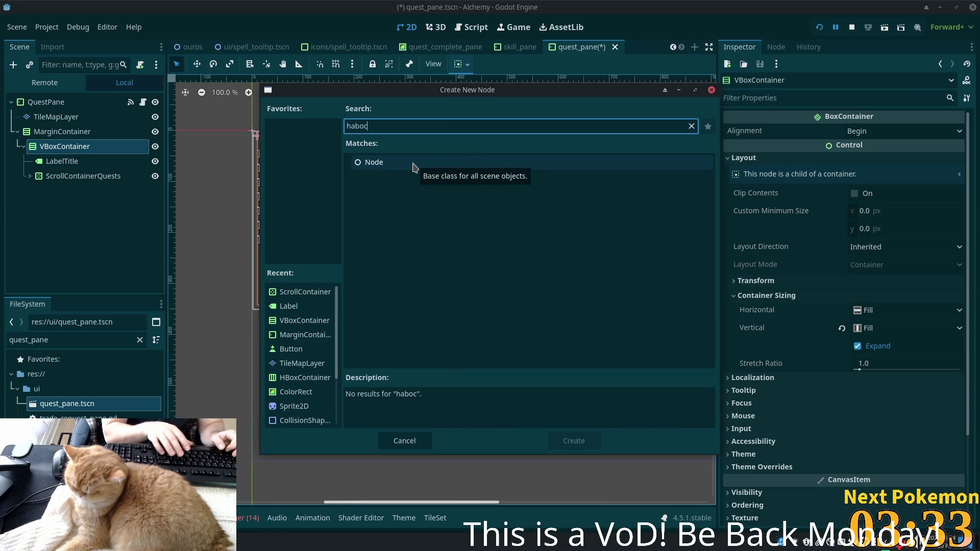
pyautogui.press('BackSpace')
pyautogui.press('BackSpace')
pyautogui.press('BackSpace')
pyautogui.press('BackSpace')
pyautogui.write('box')
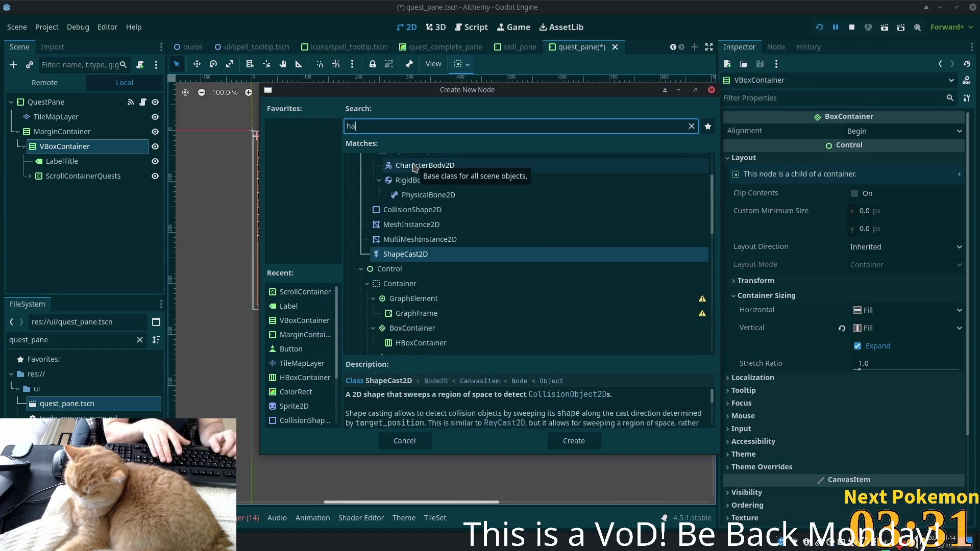
pyautogui.press('Return')
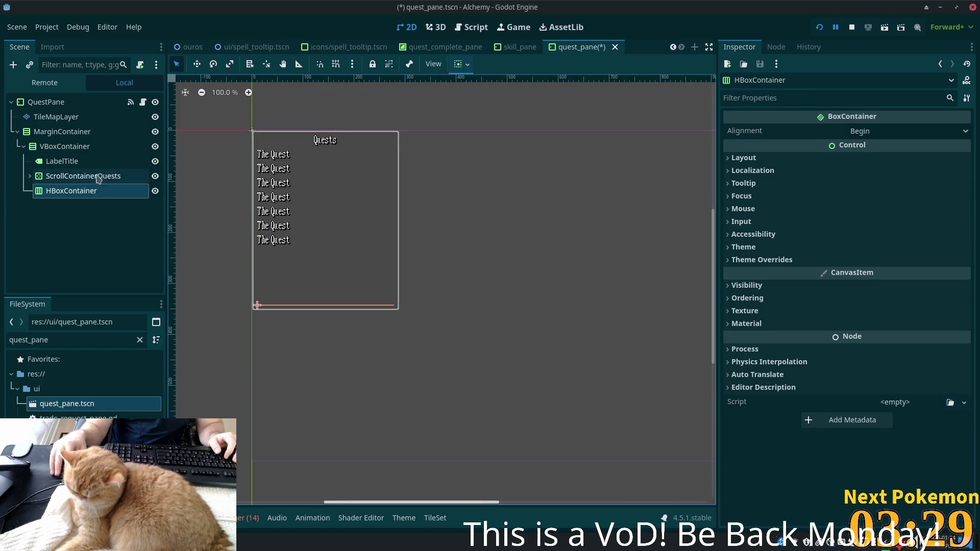
# Add a Label inside the HBoxContainer and rename it LabelQuestPoints.
pyautogui.hotkey('ctrl', 'a')
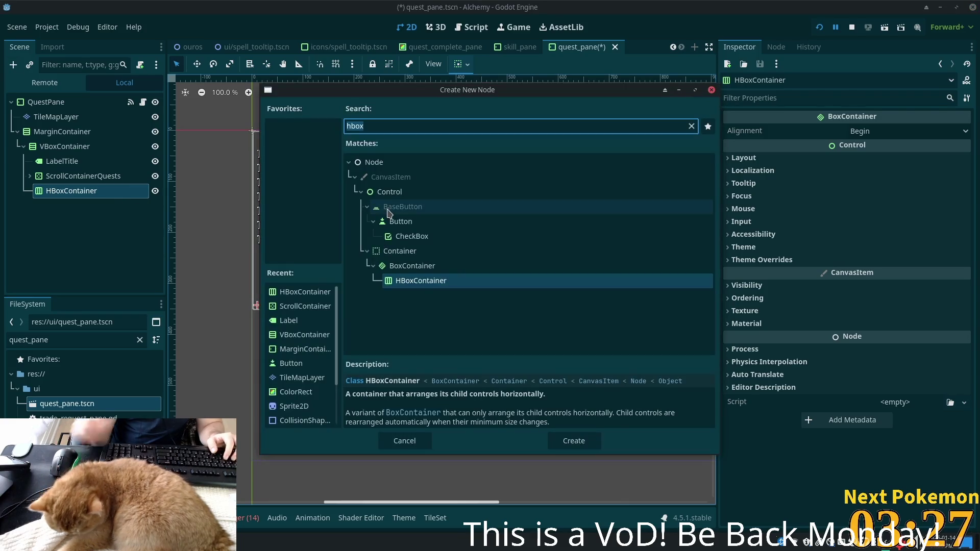
pyautogui.write('label')
pyautogui.press('Return')
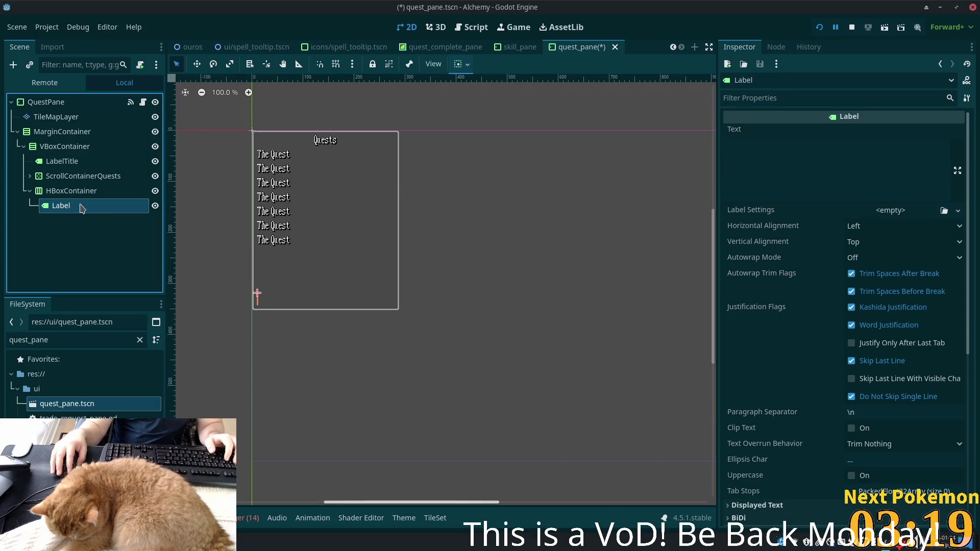
pyautogui.press('F2')
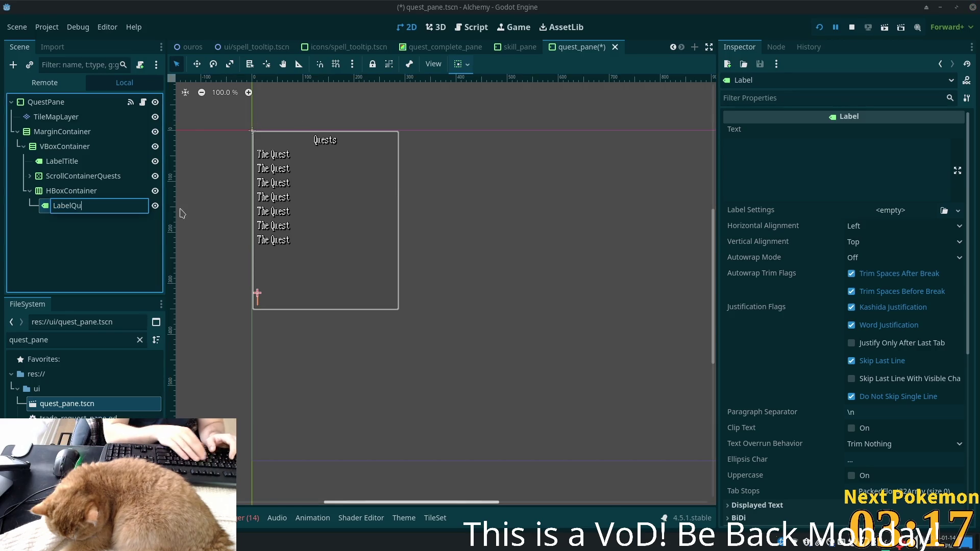
pyautogui.write('est')
pyautogui.write('Points')
pyautogui.press('Return')
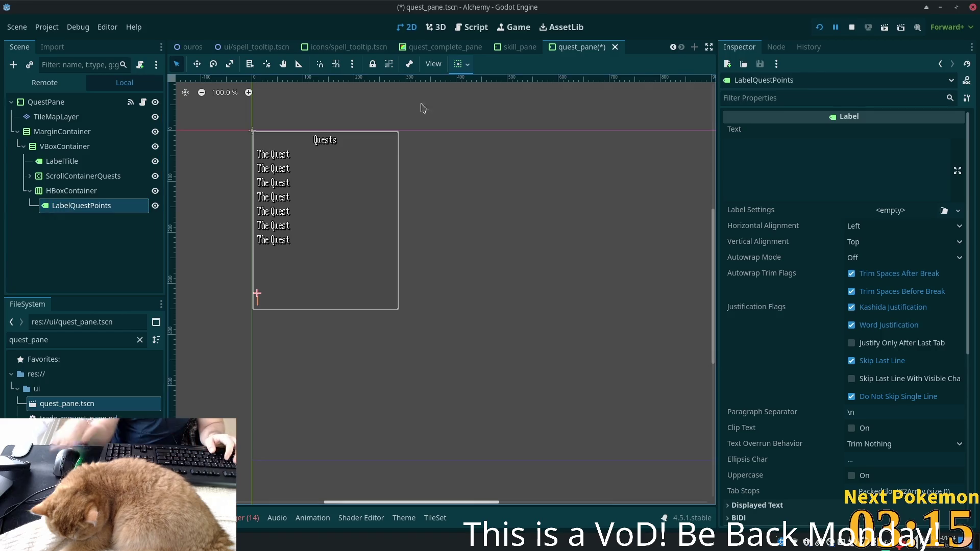
# Set the label's text to 'Quest Points' and start adding another child to the HBoxContainer.
pyautogui.click(792, 161)
pyautogui.write('Qe')
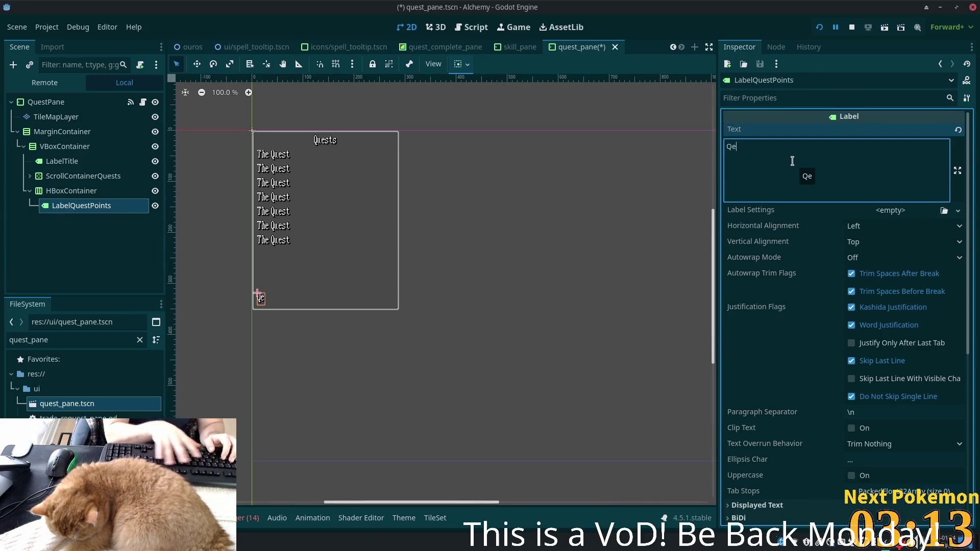
pyautogui.write('uest')
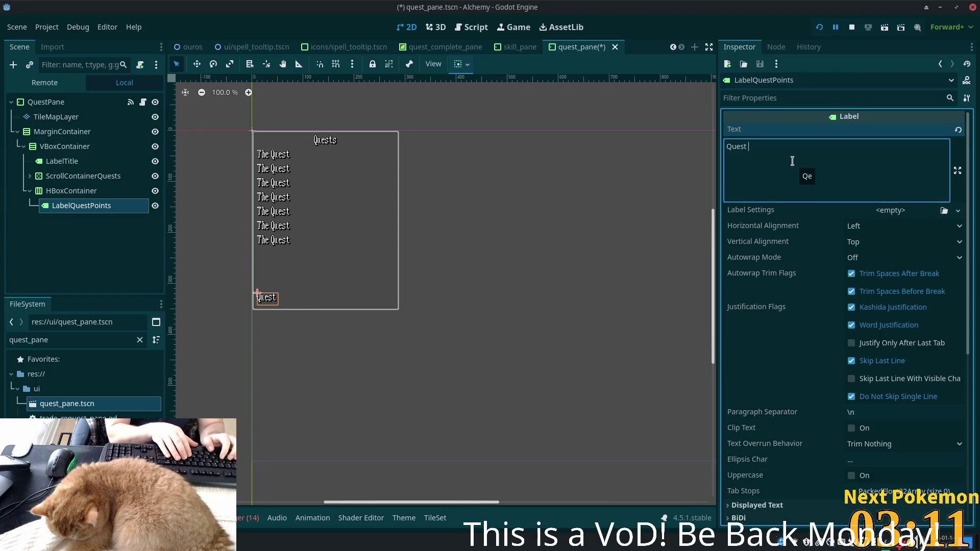
pyautogui.write('oints')
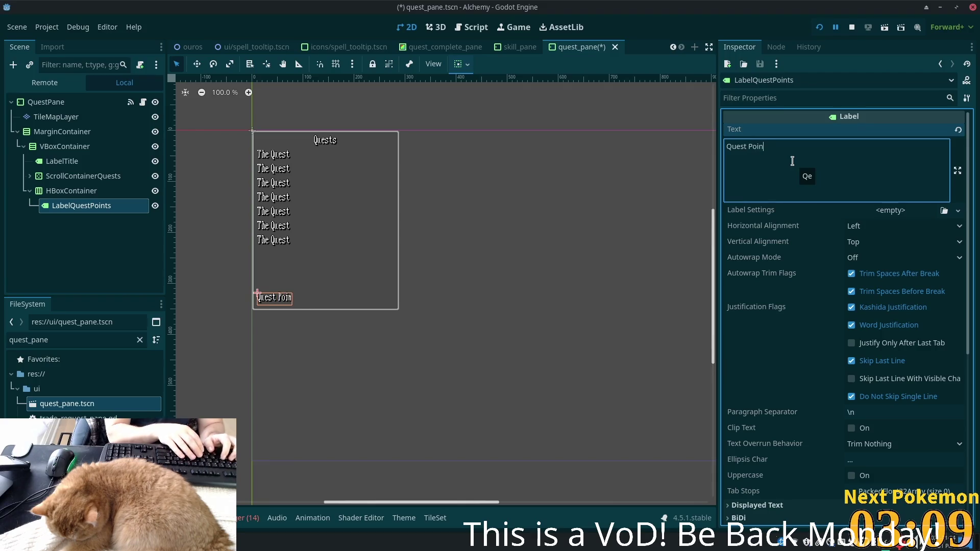
pyautogui.click(64, 191)
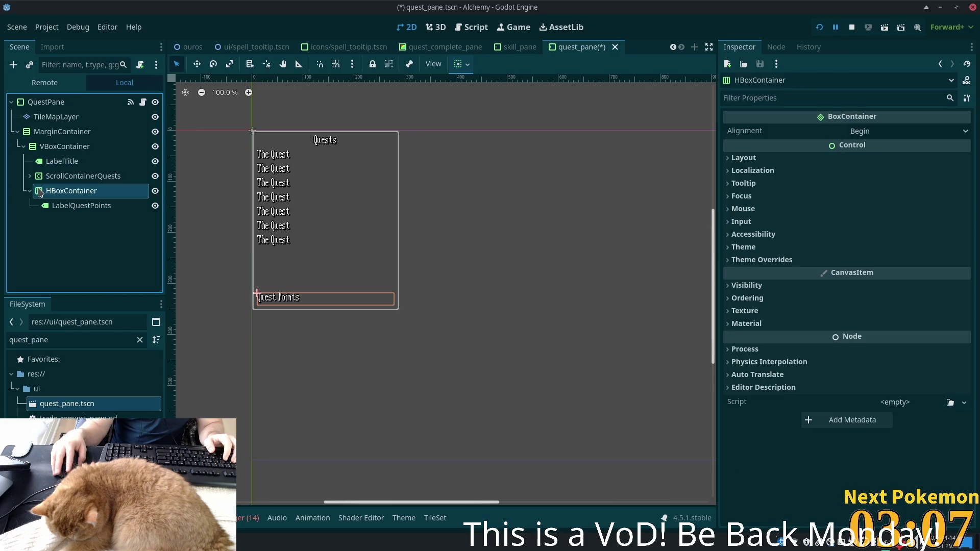
pyautogui.hotkey('ctrl', 'a')
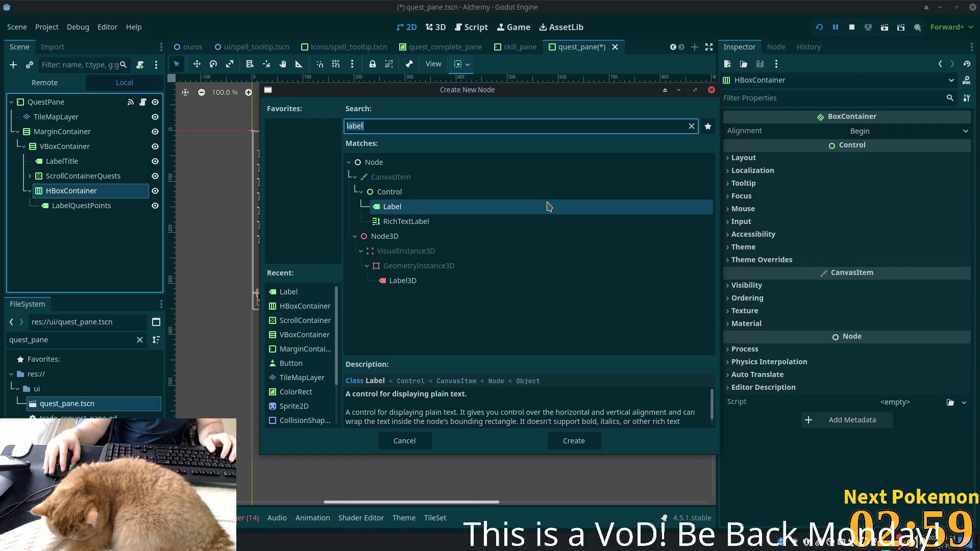
# Add three new Label nodes under the bottom-row HBoxContainer.
pyautogui.doubleClick(549, 206)
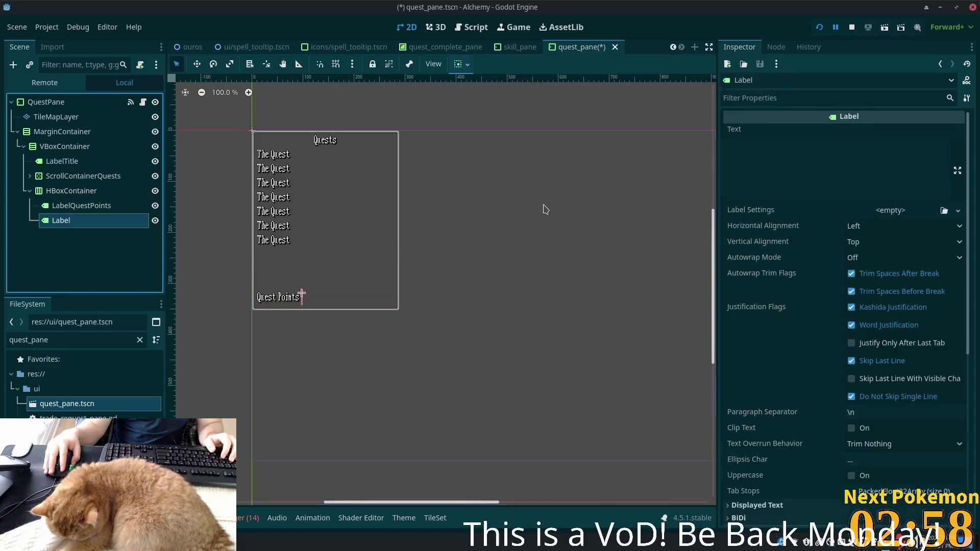
pyautogui.click(64, 195)
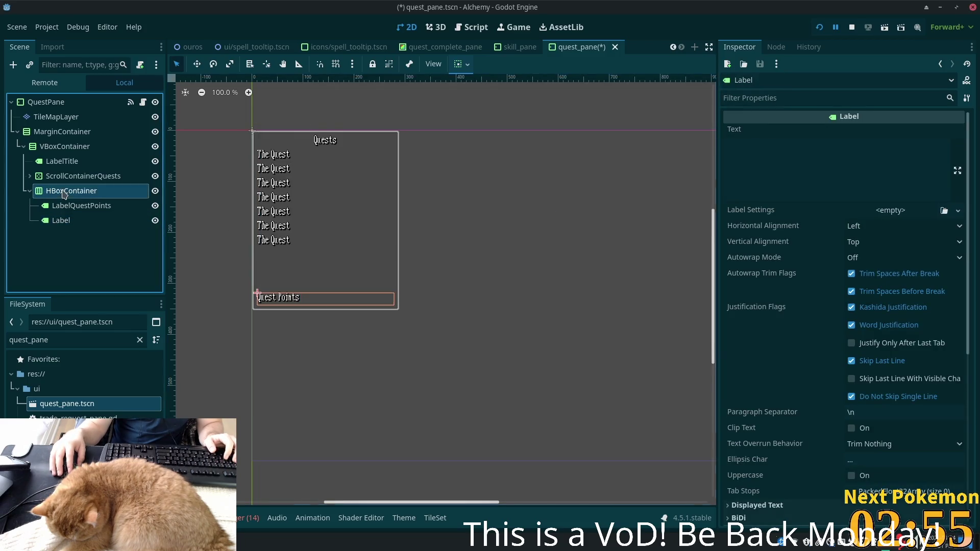
pyautogui.hotkey('ctrl', 'a')
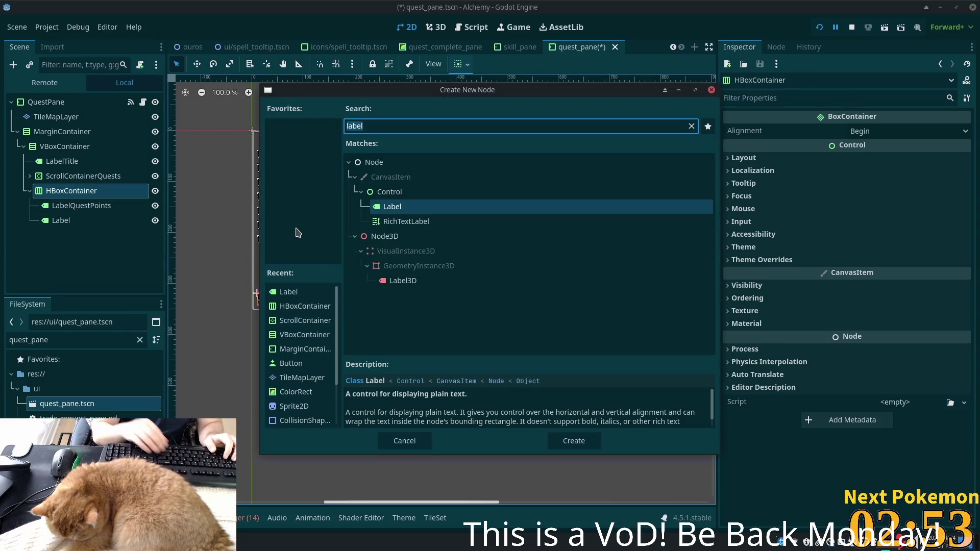
pyautogui.press('Return')
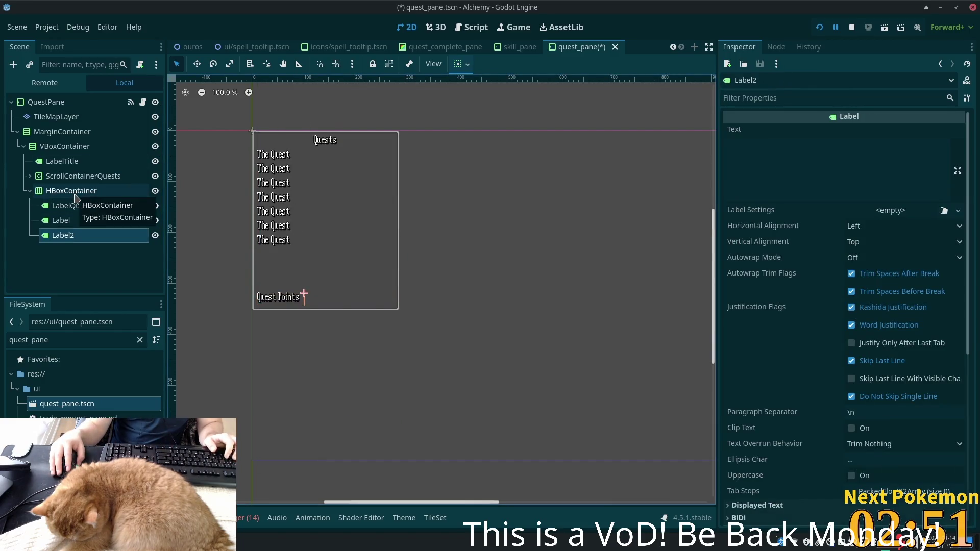
pyautogui.click(64, 205)
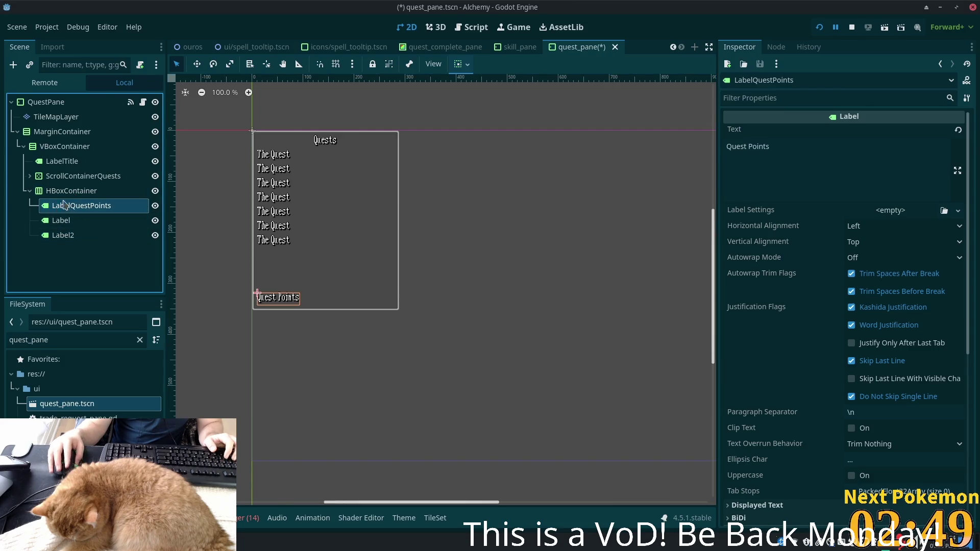
pyautogui.click(56, 221)
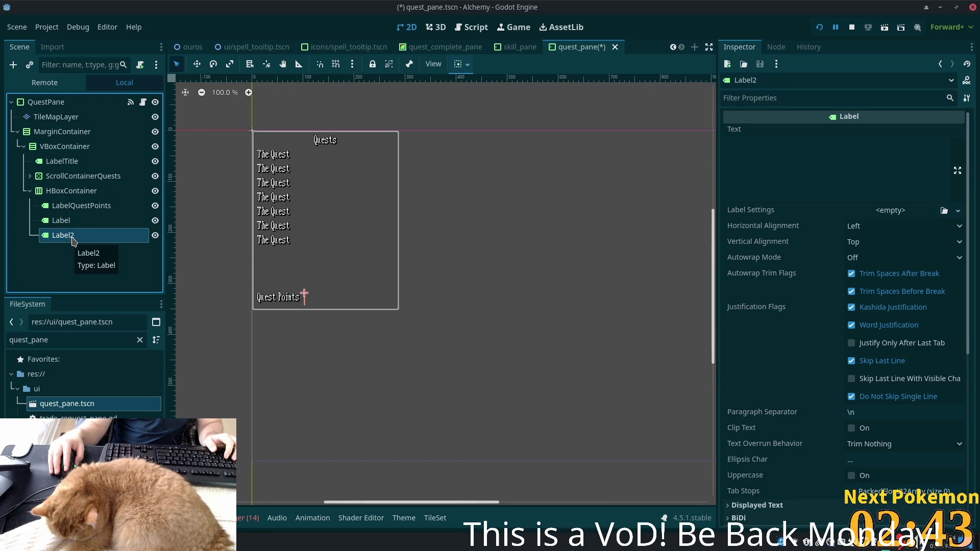
pyautogui.click(69, 191)
pyautogui.hotkey('ctrl', 'a')
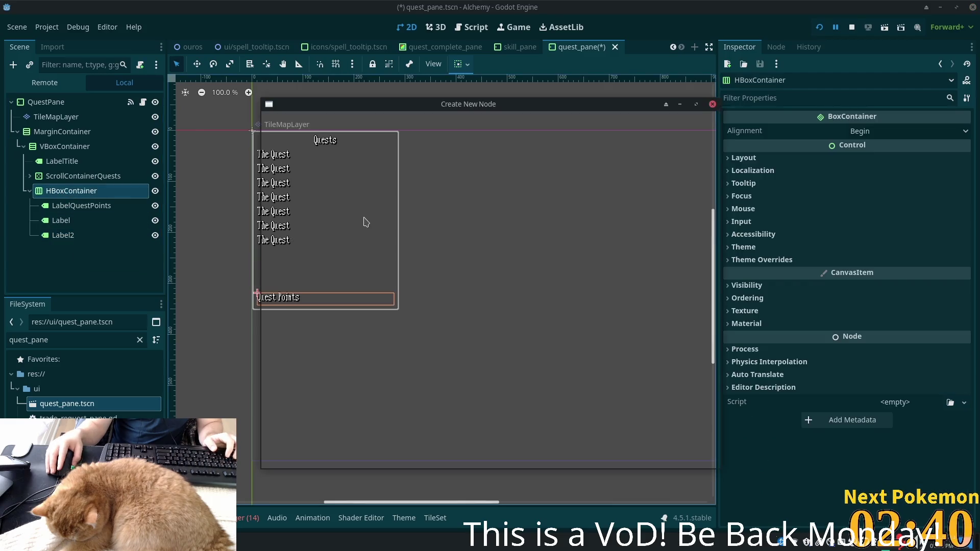
pyautogui.press('Return')
# Rename the first new Label to LabelCurrentQuestPoints.
pyautogui.click(77, 220)
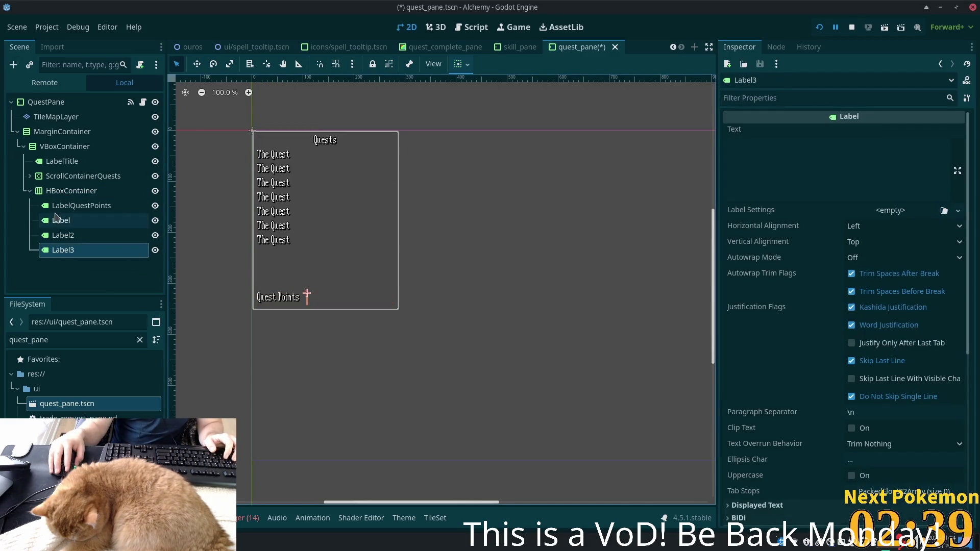
pyautogui.click(126, 218)
pyautogui.press('Right')
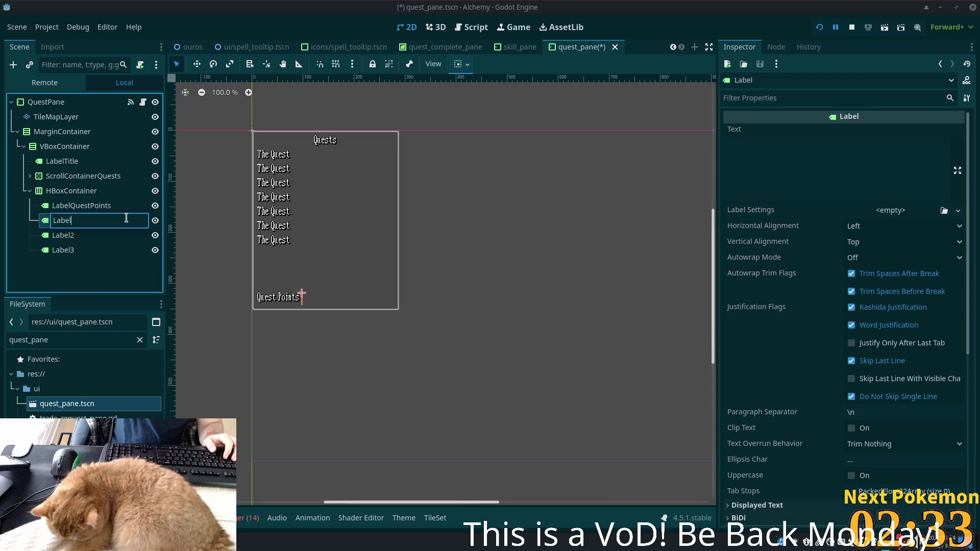
pyautogui.write('CurrentQ')
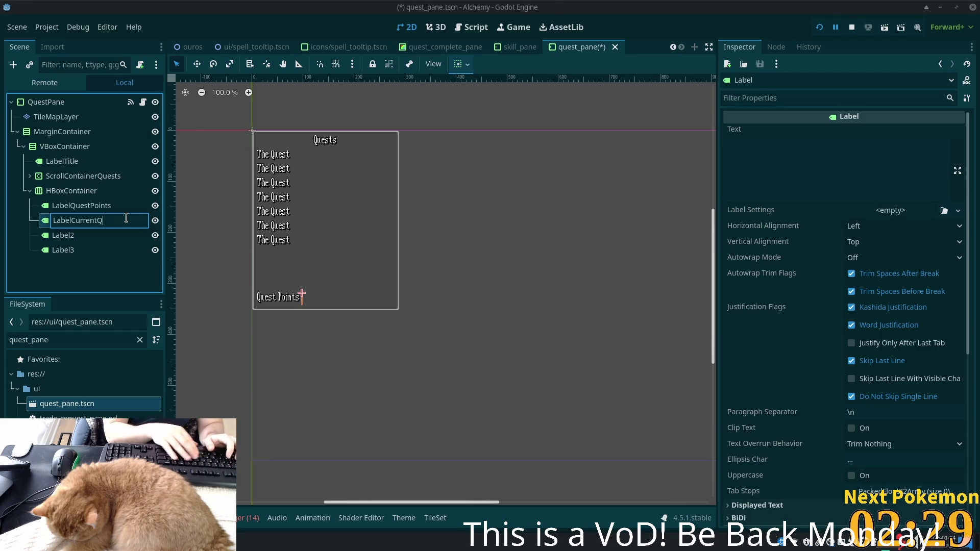
pyautogui.write('uestPo')
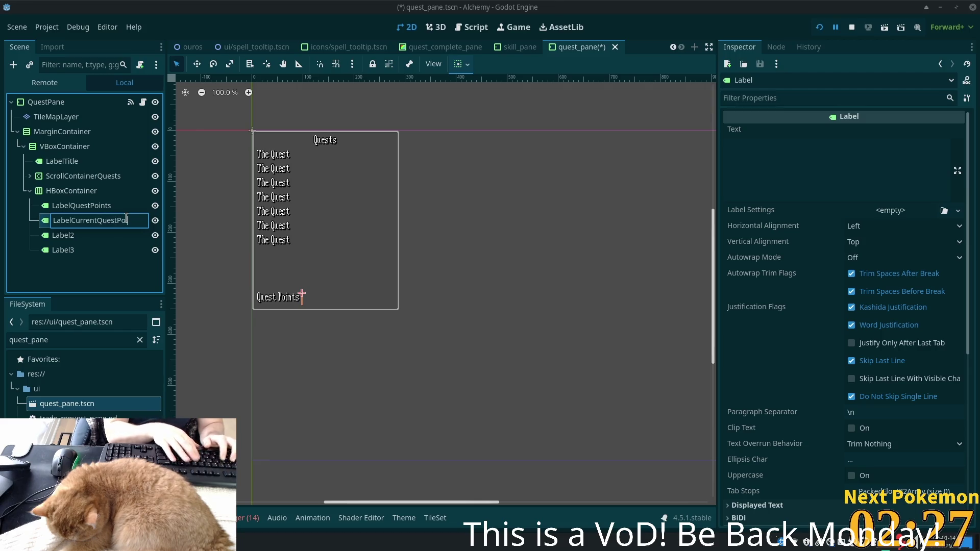
pyautogui.write('ints')
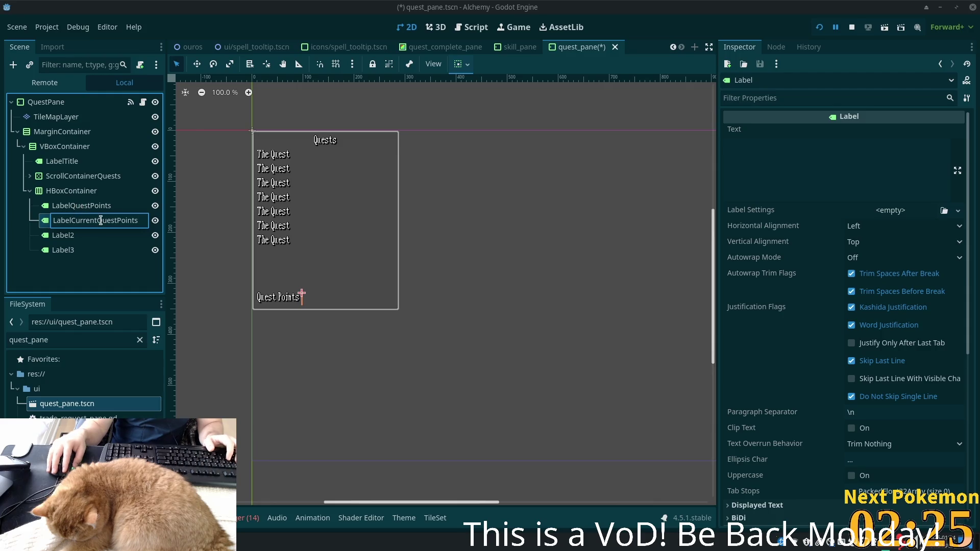
# Rename Label2 to LabelSlash and set its Text to '/'.
pyautogui.click(64, 235)
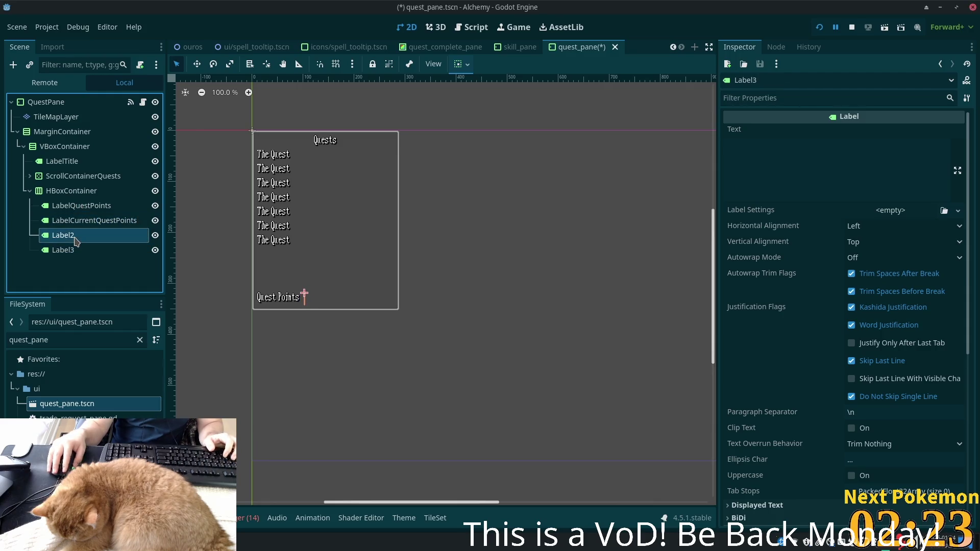
pyautogui.press('F2')
pyautogui.press('End')
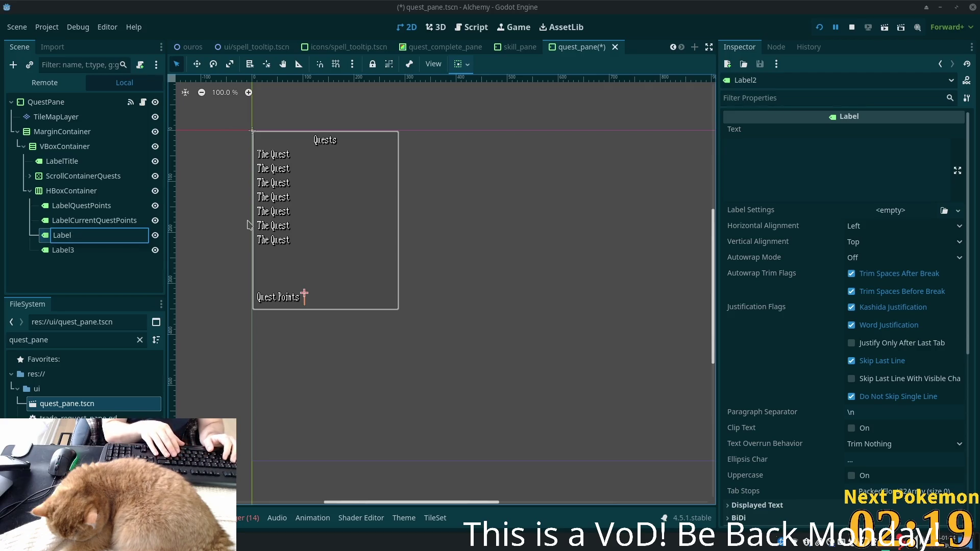
pyautogui.write('Sl')
pyautogui.press('BackSpace')
pyautogui.press('BackSpace')
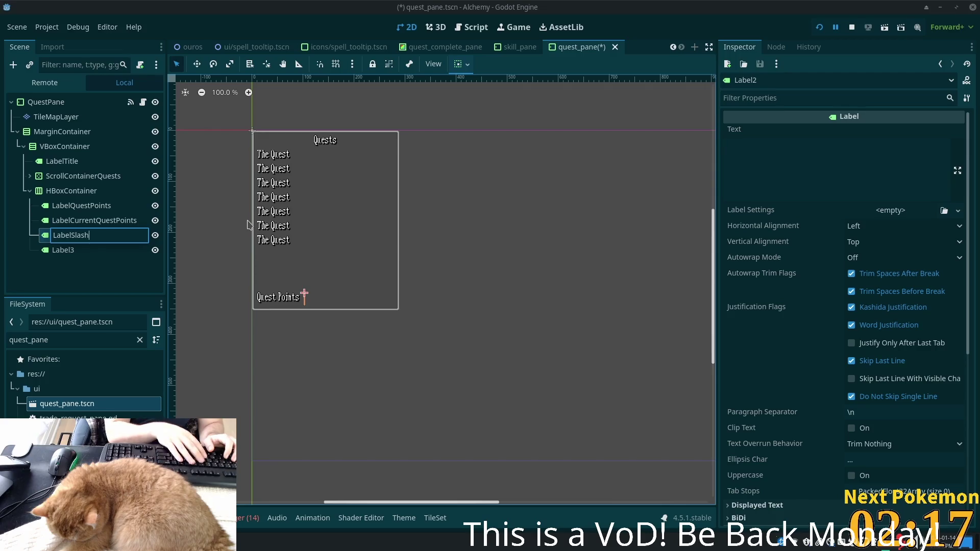
pyautogui.press('Return')
pyautogui.click(795, 162)
pyautogui.write('/')
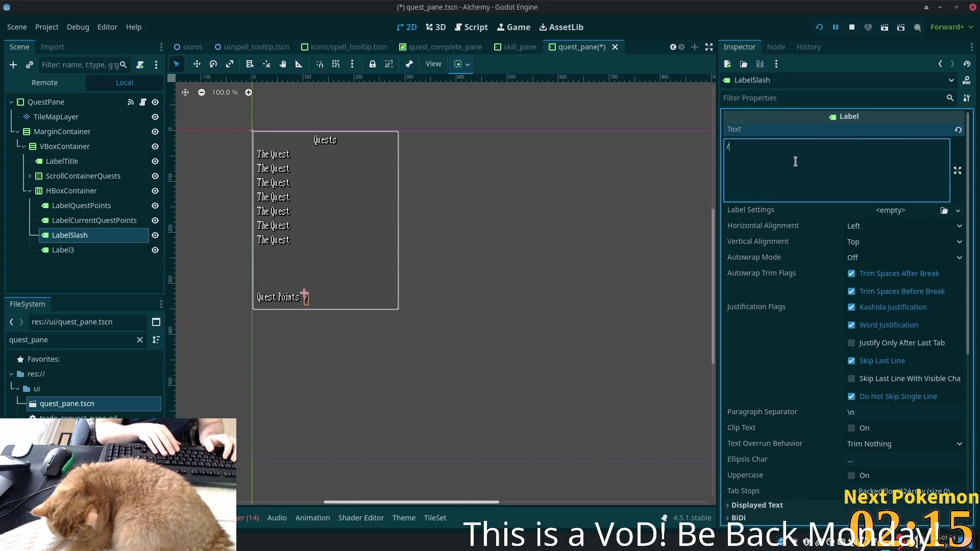
# Rename Label3 to LabelTotalQuestPoints.
pyautogui.click(82, 249)
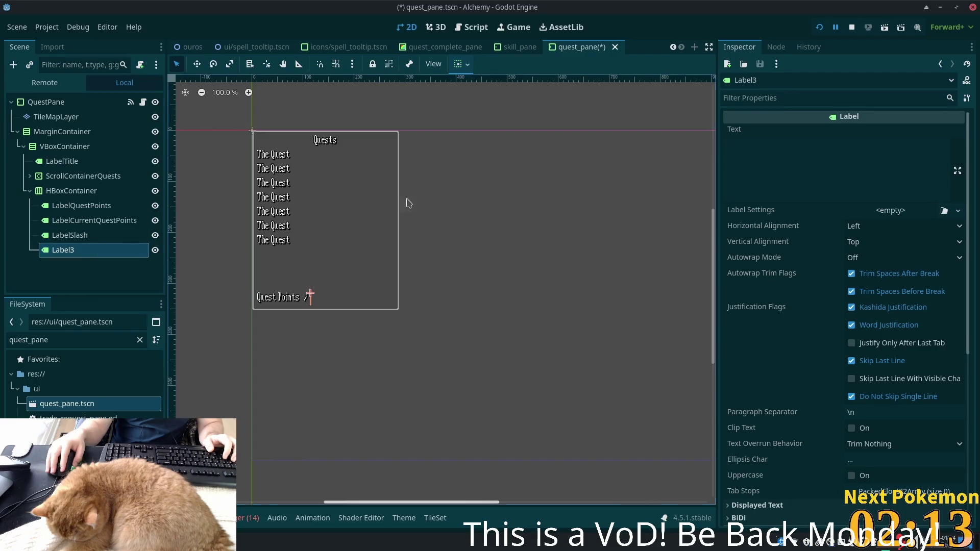
pyautogui.click(797, 149)
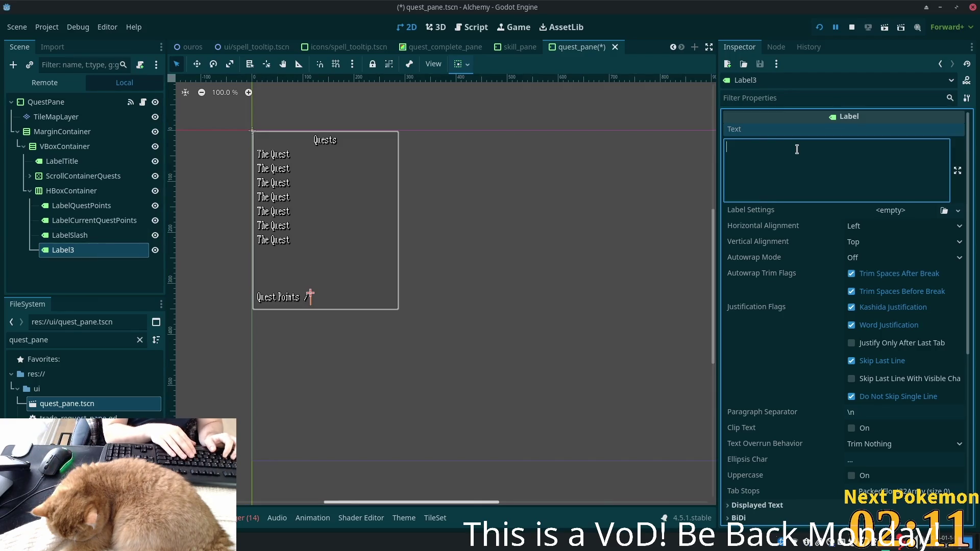
pyautogui.doubleClick(72, 250)
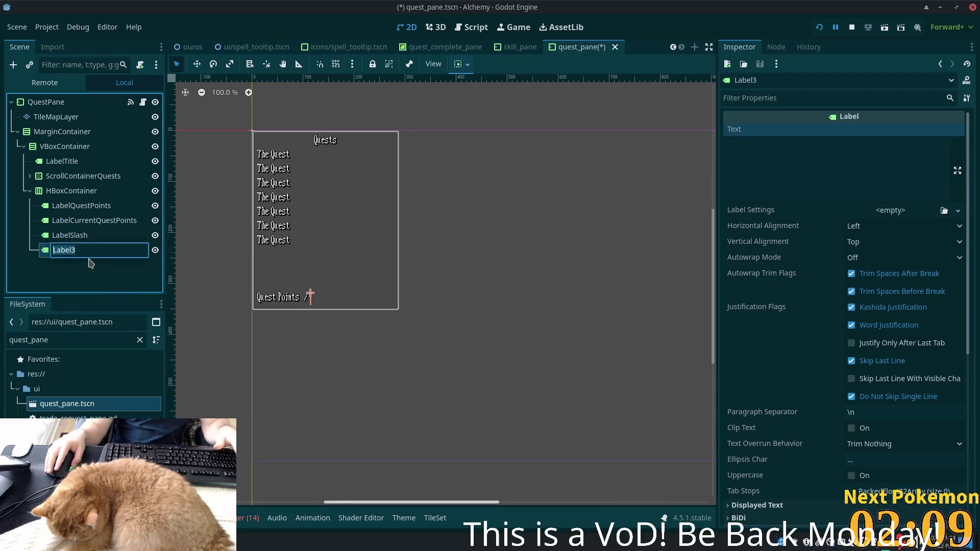
pyautogui.click(88, 253)
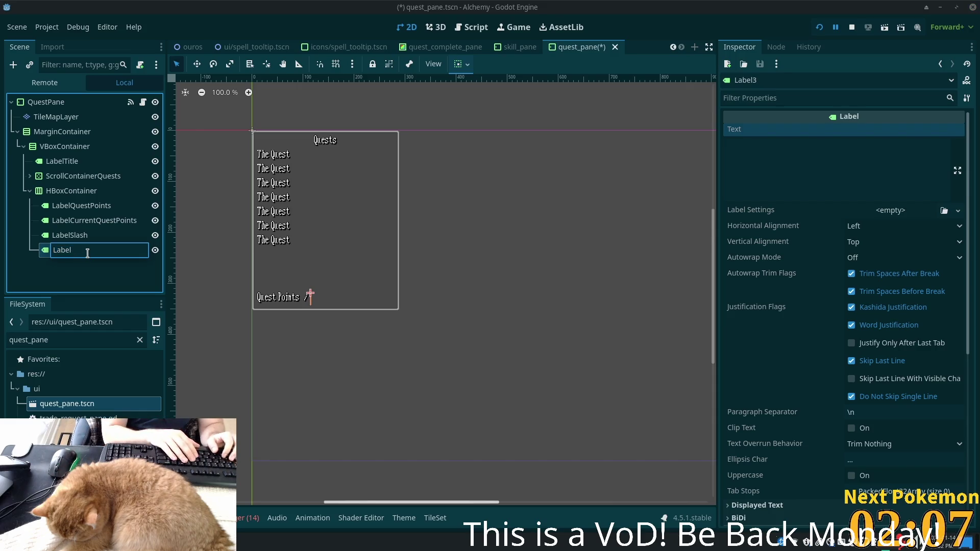
pyautogui.write('QuestPoints')
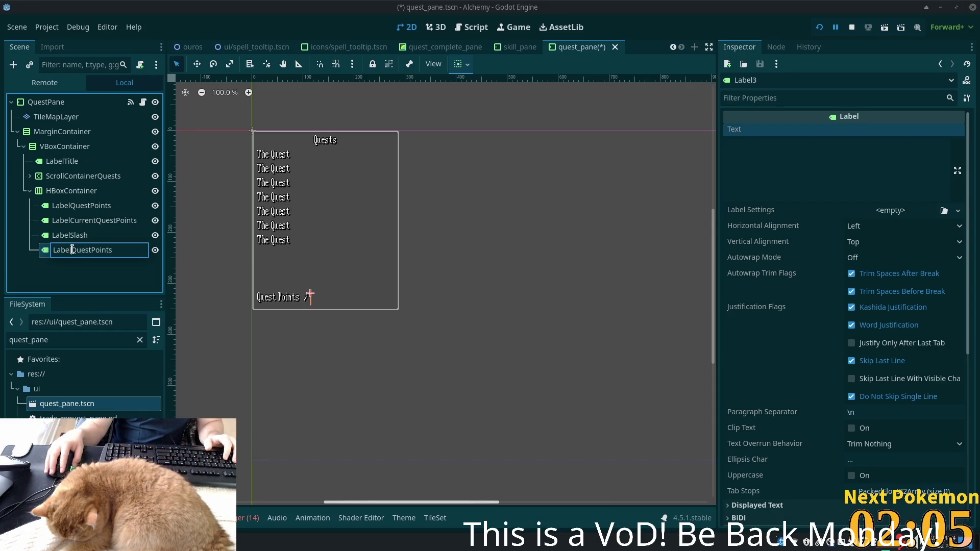
pyautogui.click(72, 250)
pyautogui.write('al')
pyautogui.press('Return')
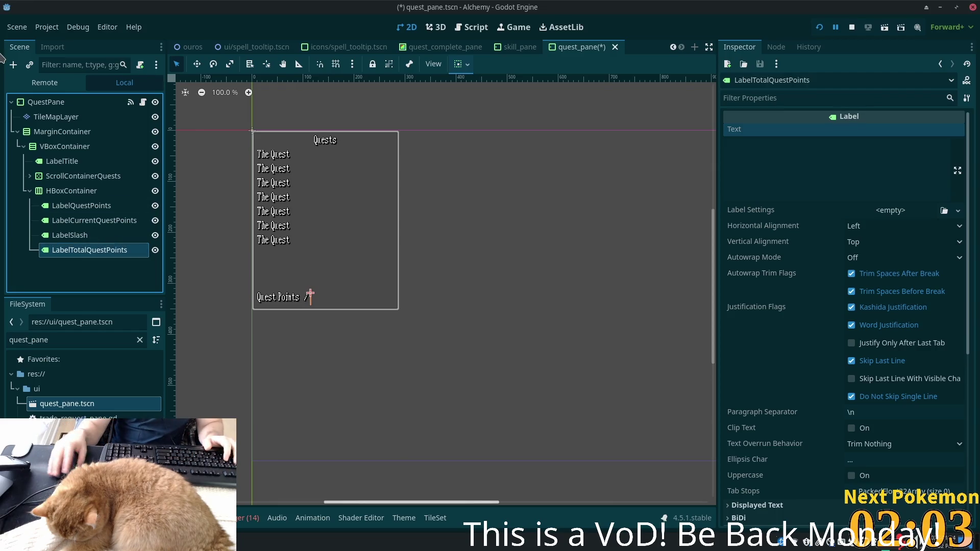